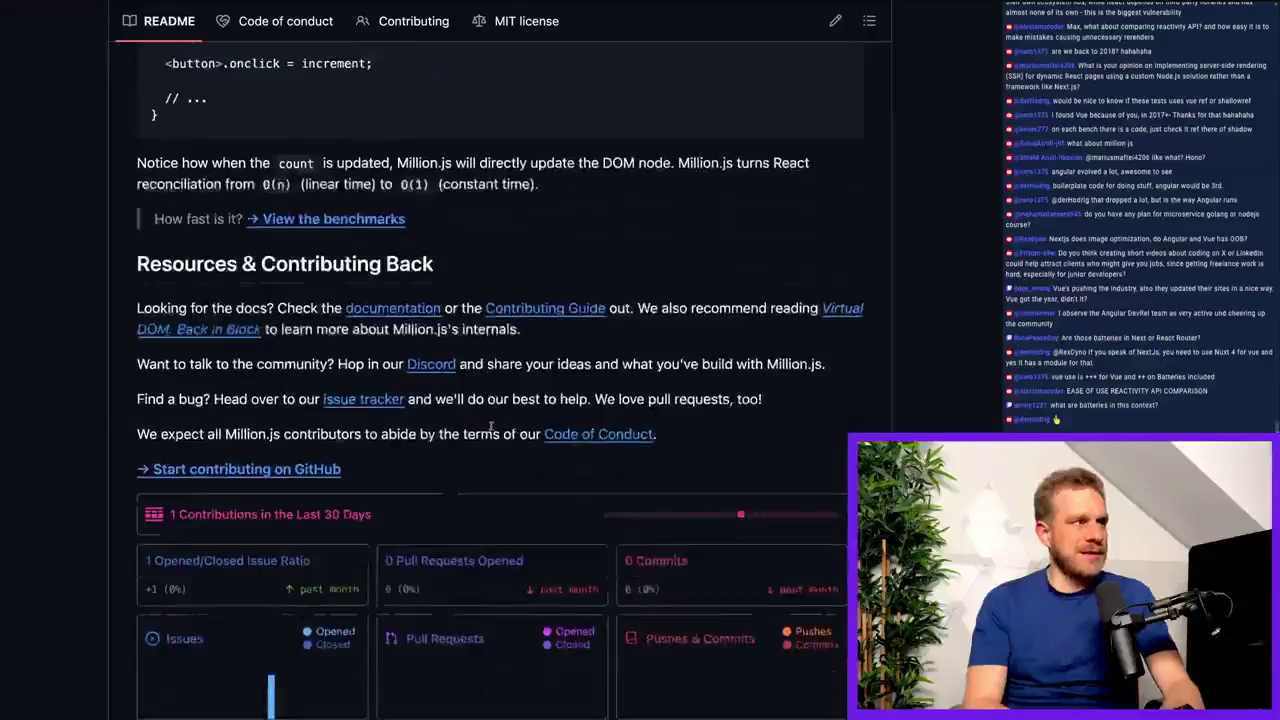
pyautogui.scroll(-3, 491, 429)
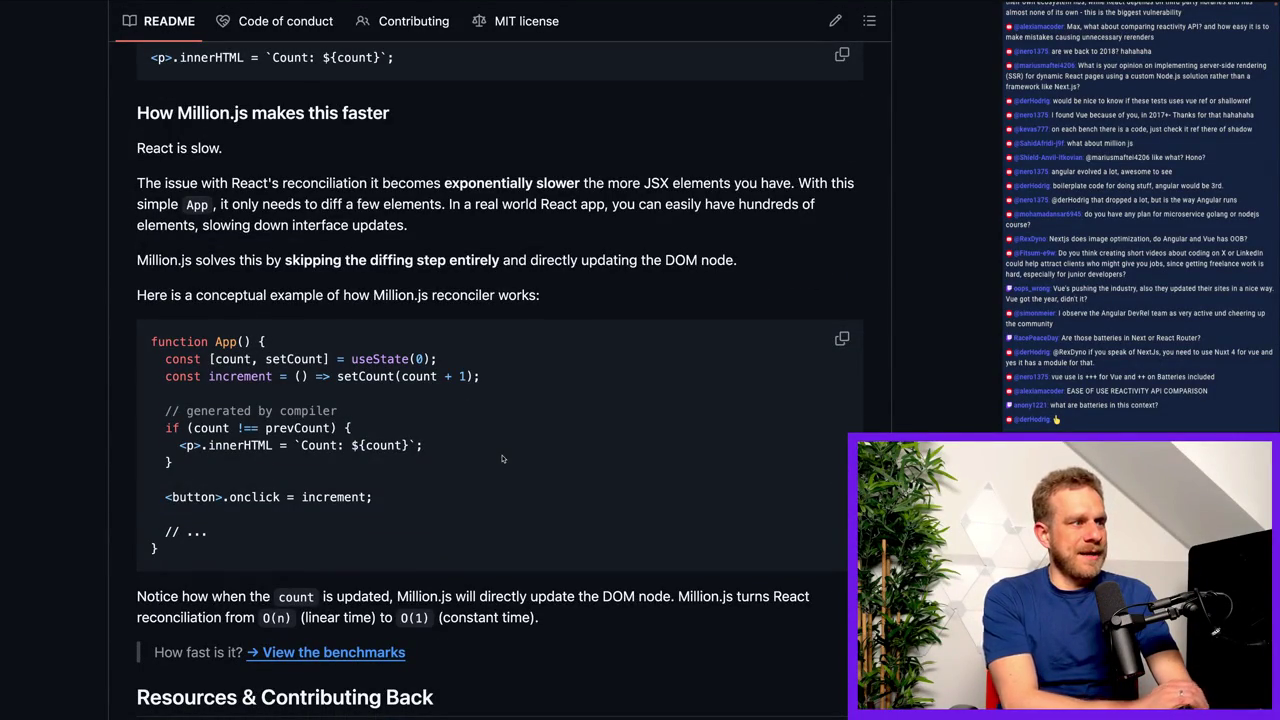
# Scroll up and down through the GitHub page.
pyautogui.scroll(3, 502, 460)
pyautogui.scroll(2, 501, 462)
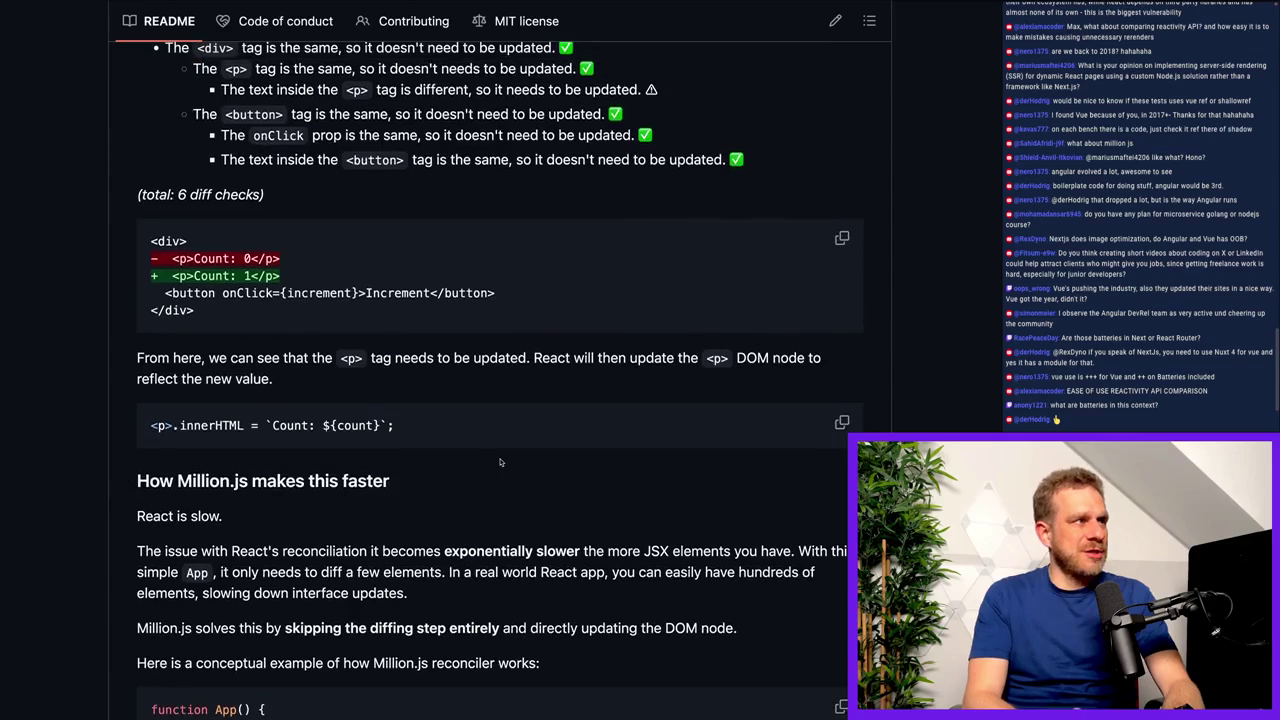
pyautogui.scroll(4, 501, 461)
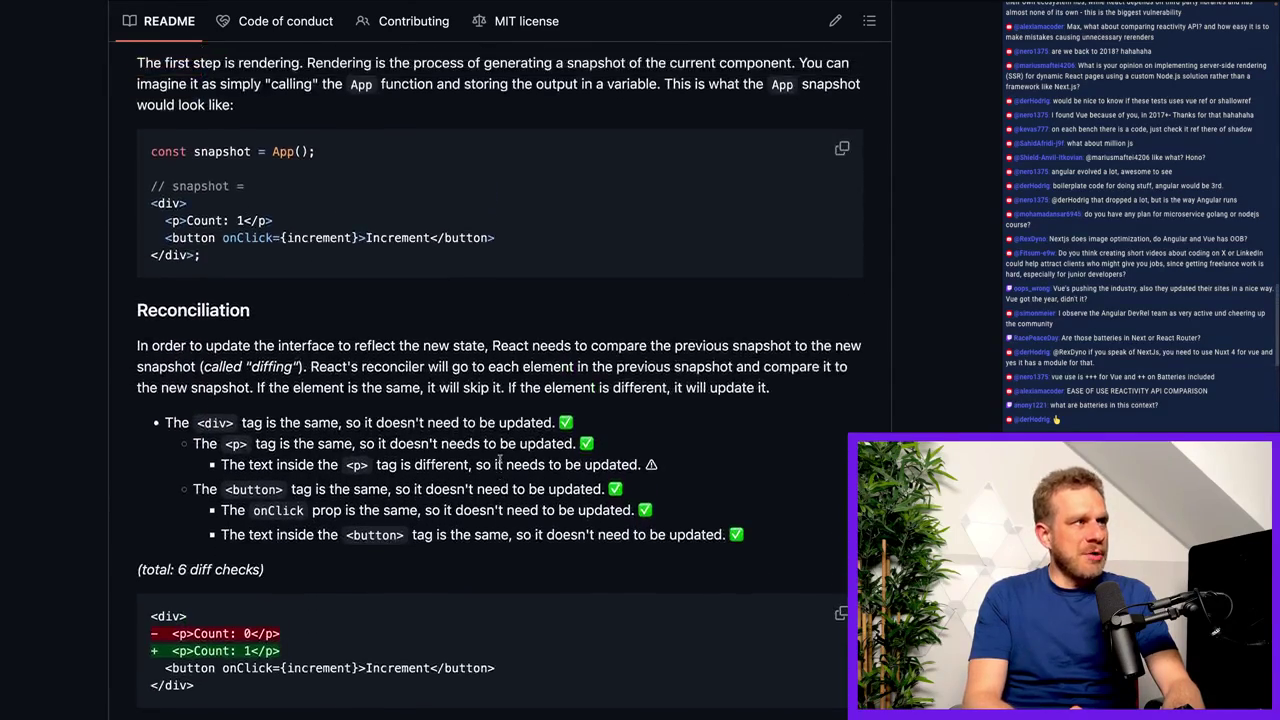
pyautogui.scroll(1, 502, 462)
pyautogui.scroll(2, 502, 461)
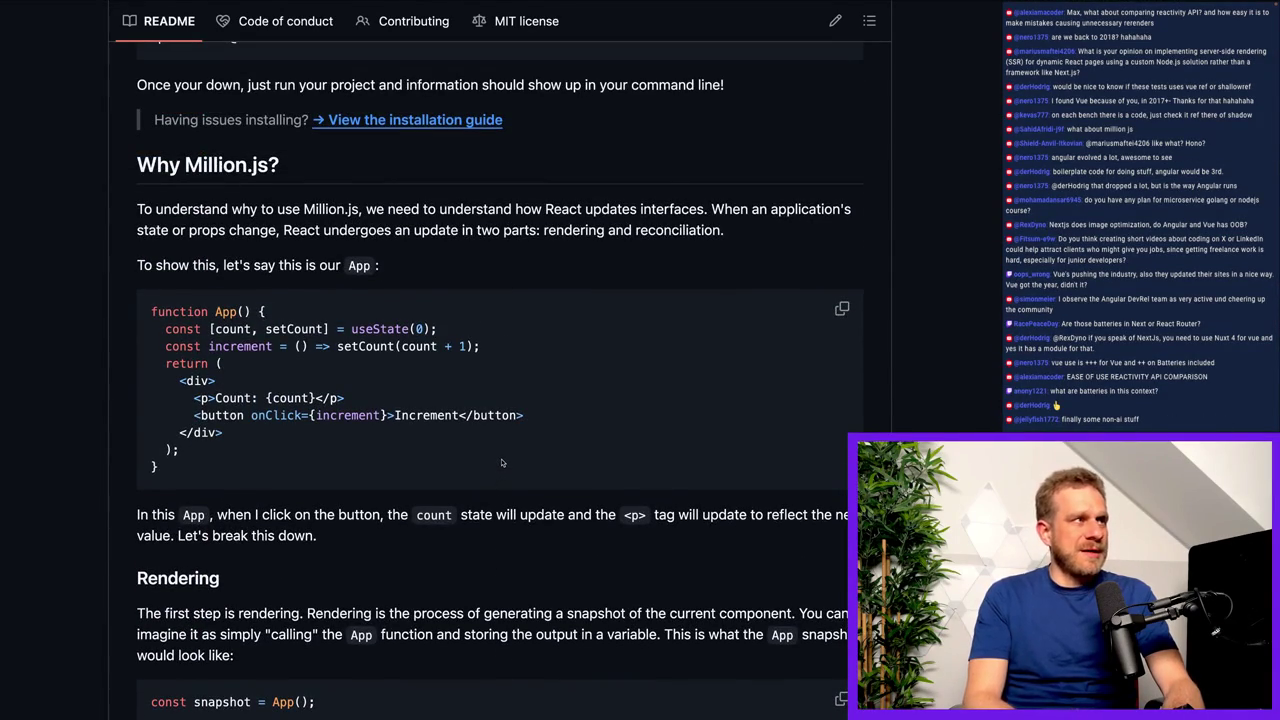
pyautogui.scroll(-10, 502, 462)
pyautogui.scroll(-4, 502, 462)
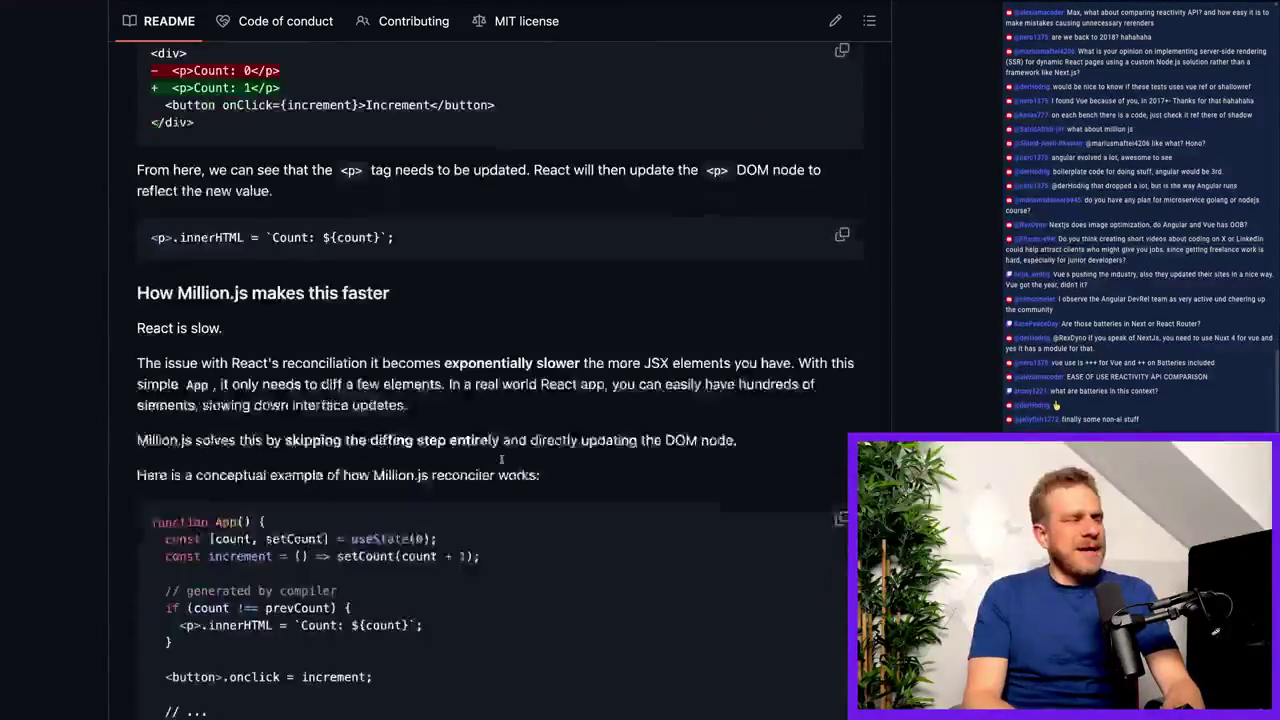
pyautogui.scroll(-4, 465, 411)
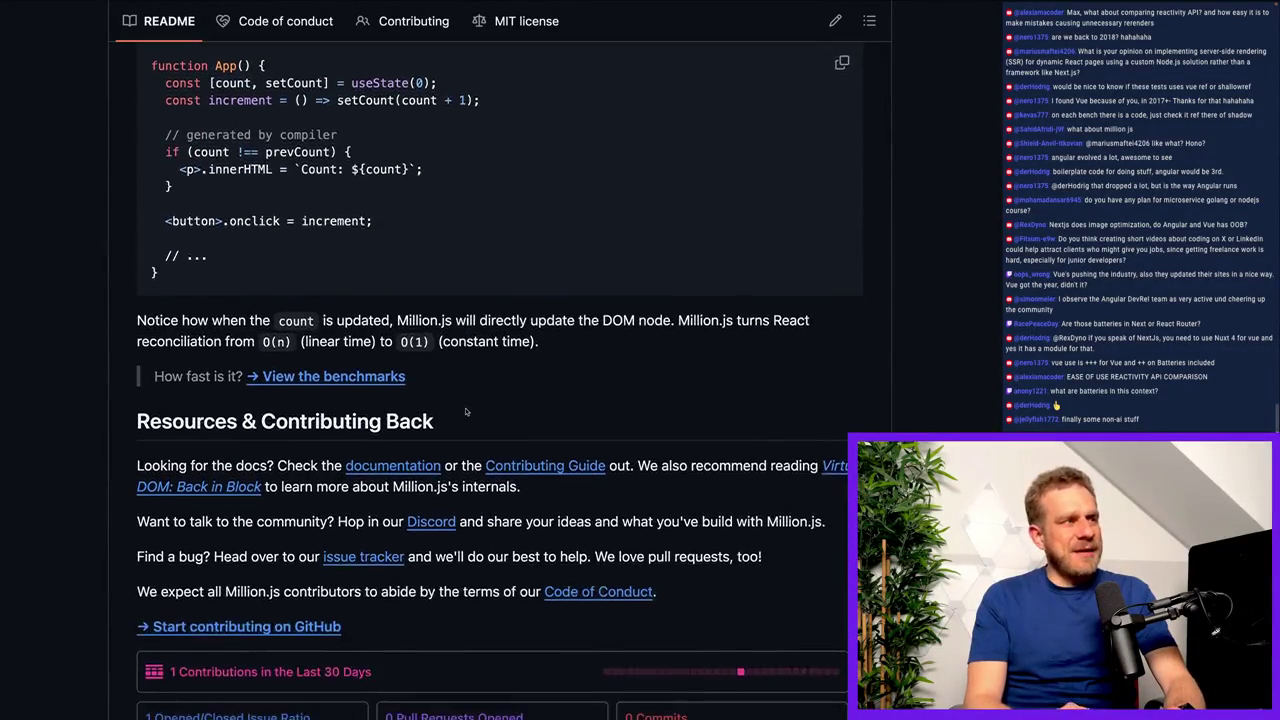
pyautogui.scroll(-4, 465, 411)
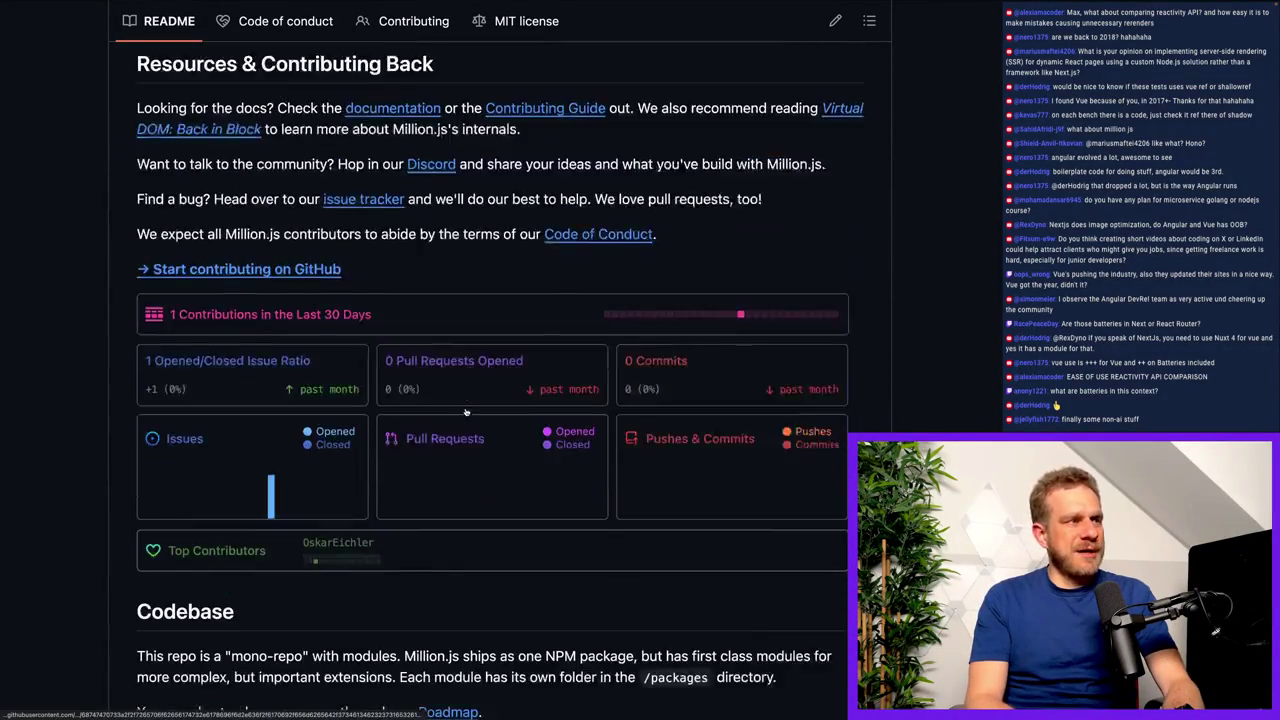
pyautogui.scroll(-3, 590, 427)
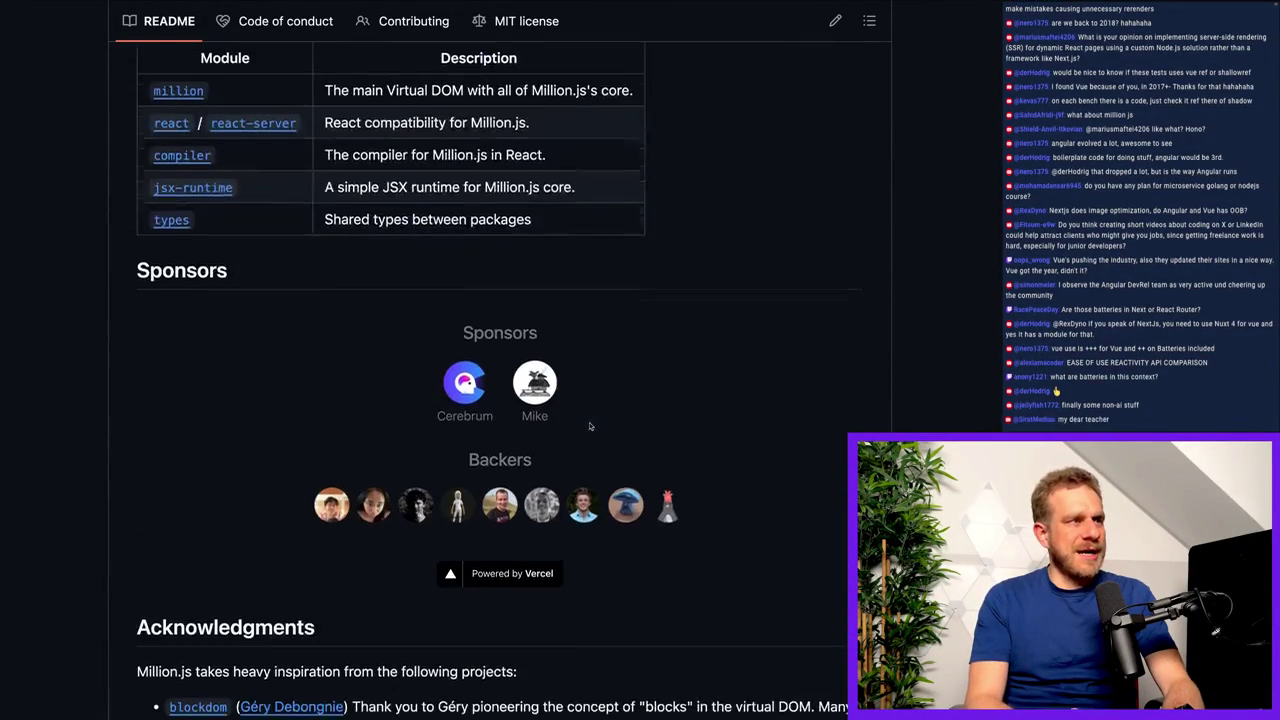
pyautogui.scroll(2, 678, 302)
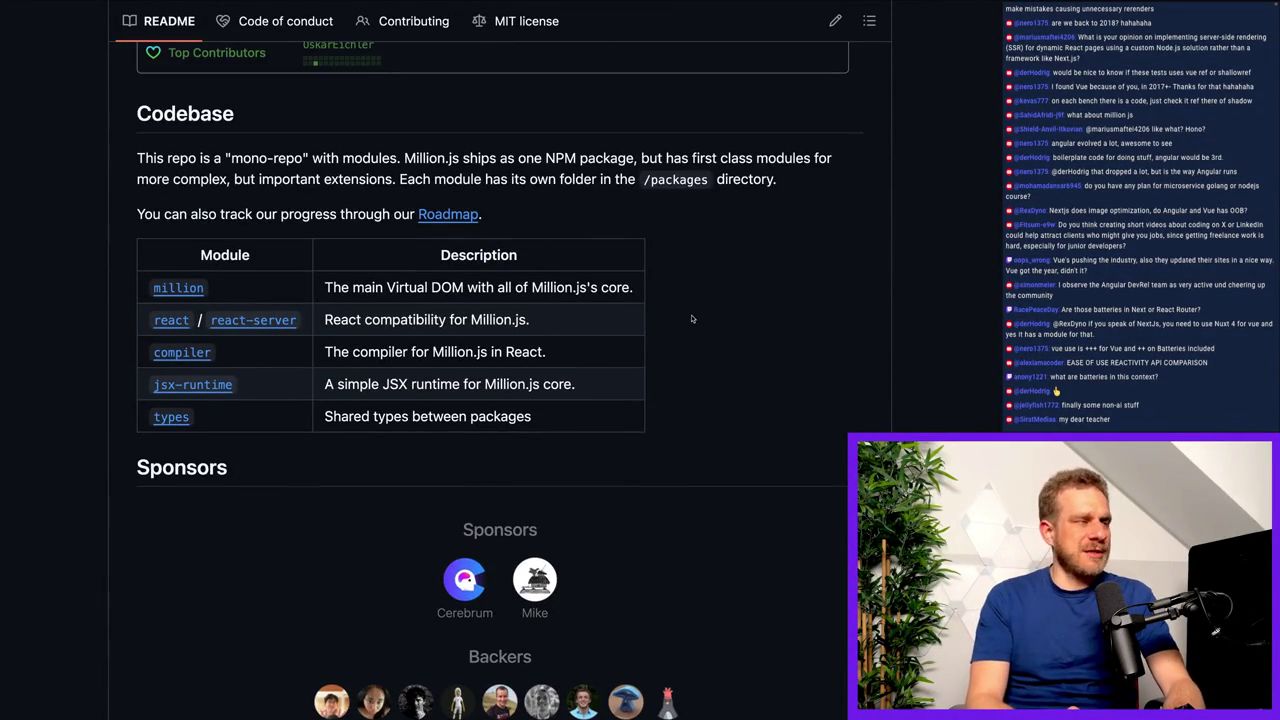
pyautogui.scroll(-7, 691, 319)
# Bring up the Excalidraw framework comparison canvas, then move to Analog's Form Actions guide.
pyautogui.scroll(3, 691, 315)
pyautogui.scroll(12, 691, 315)
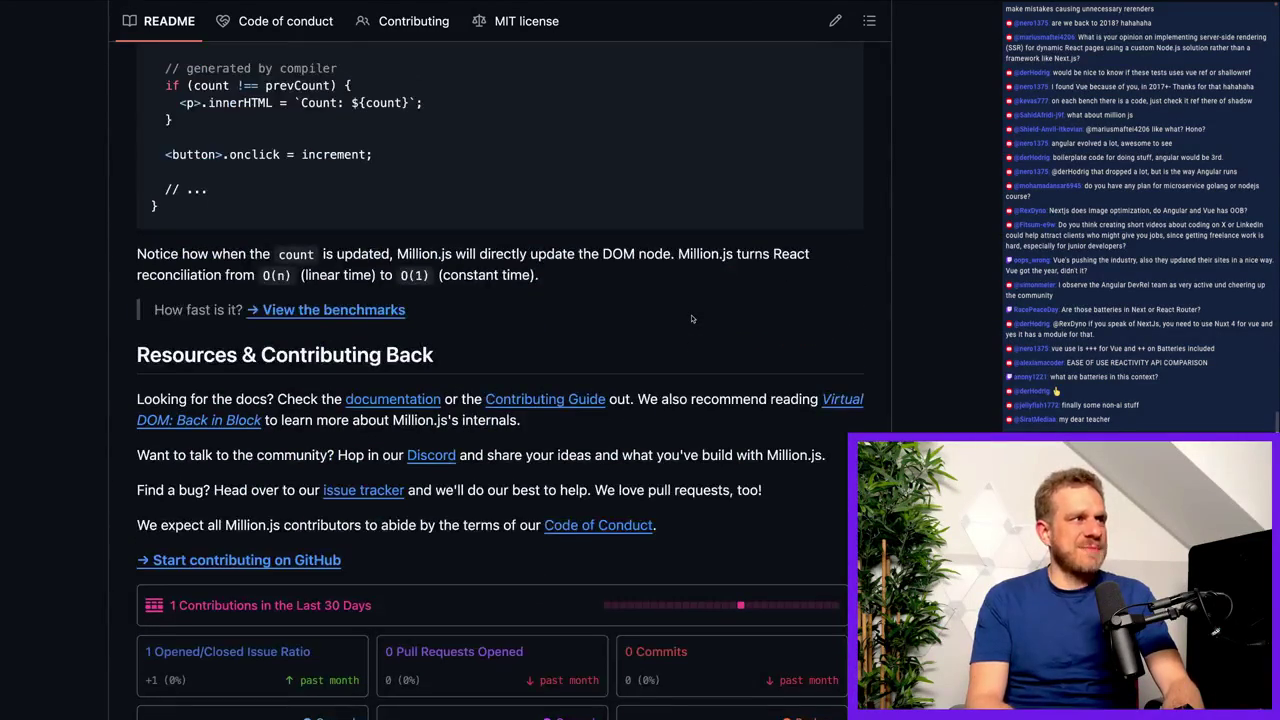
pyautogui.hotkey('alt', 'Tab')
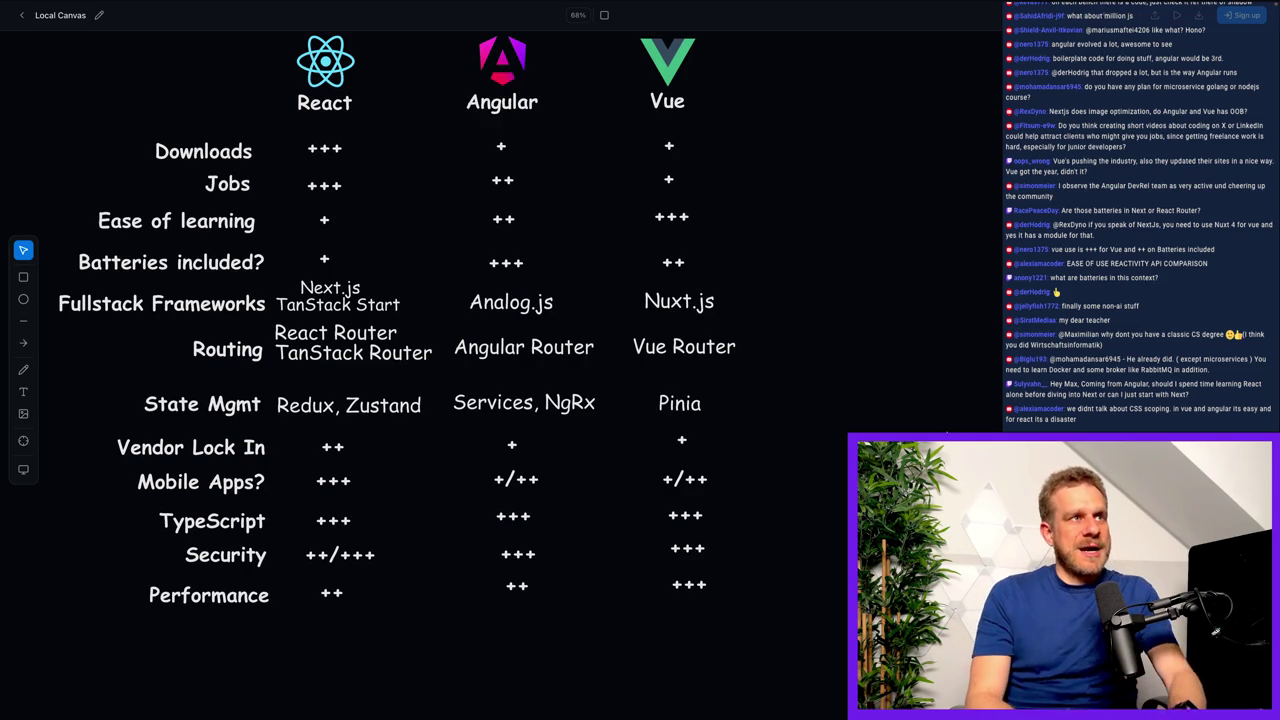
pyautogui.click(835, 23)
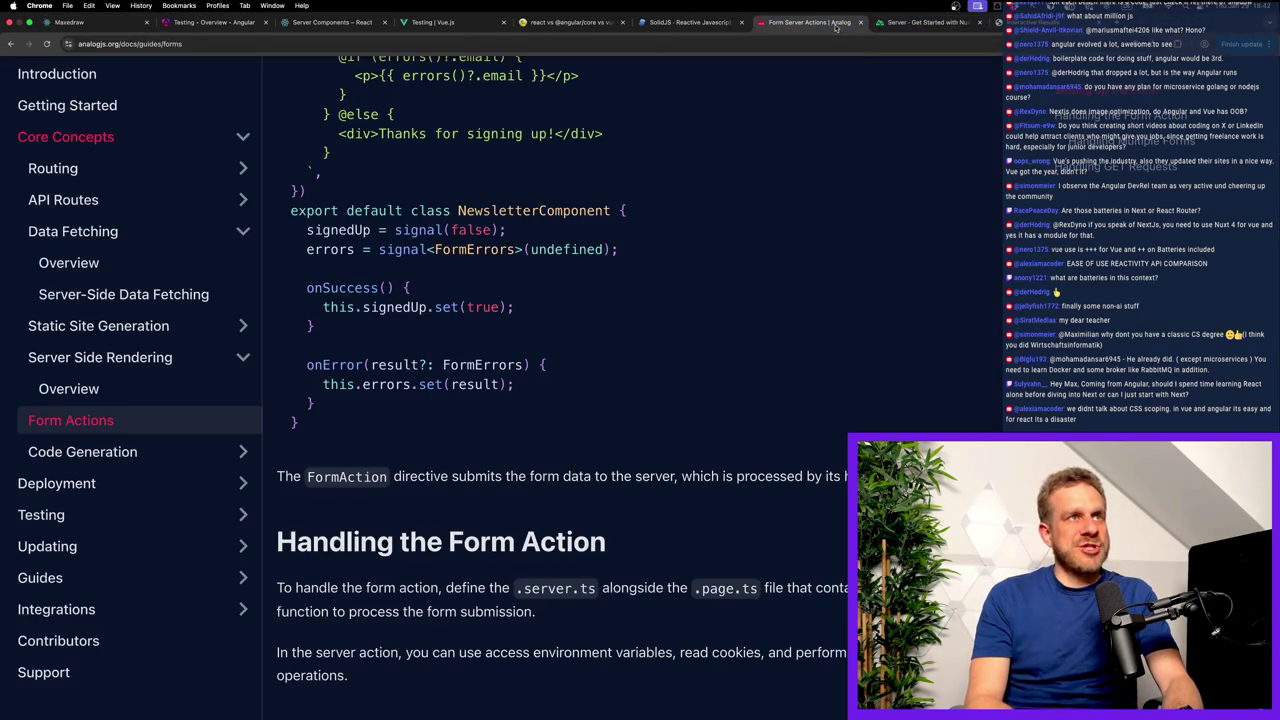
# Search the Analog docs for 'image ge' and read the OG Image Generation page.
pyautogui.press('super+k')
pyautogui.write('image ')
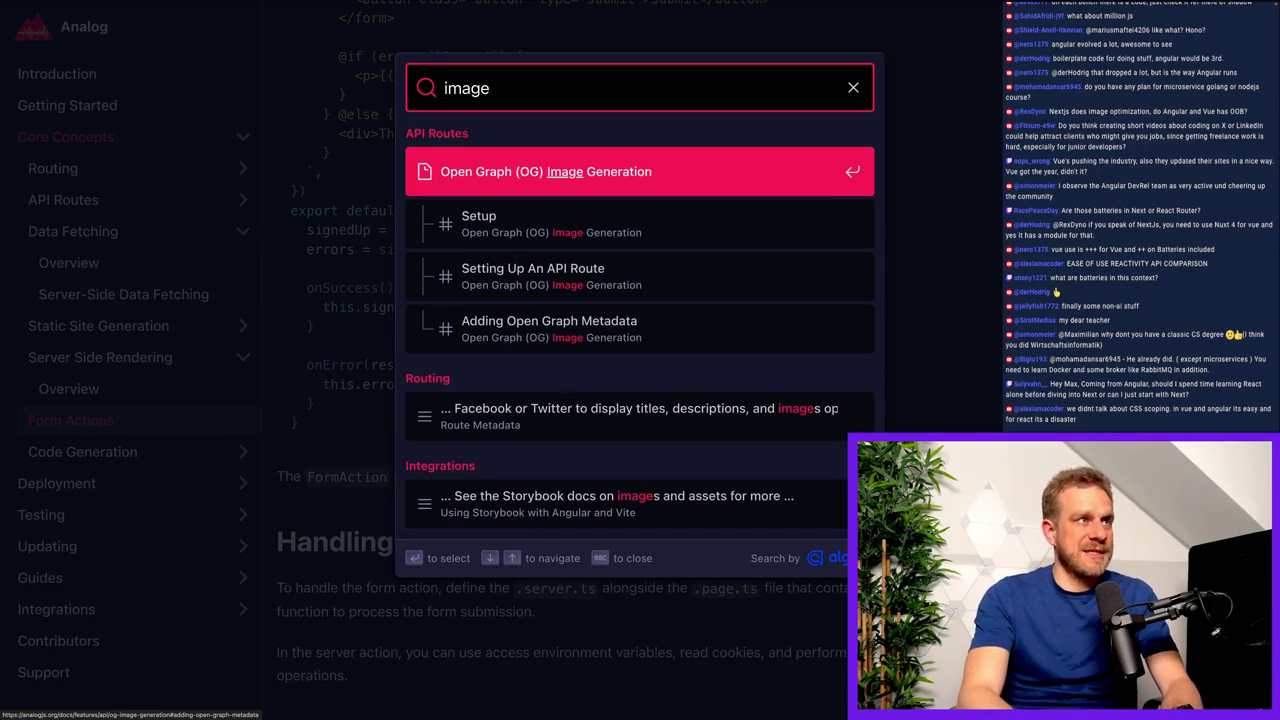
pyautogui.write('ge')
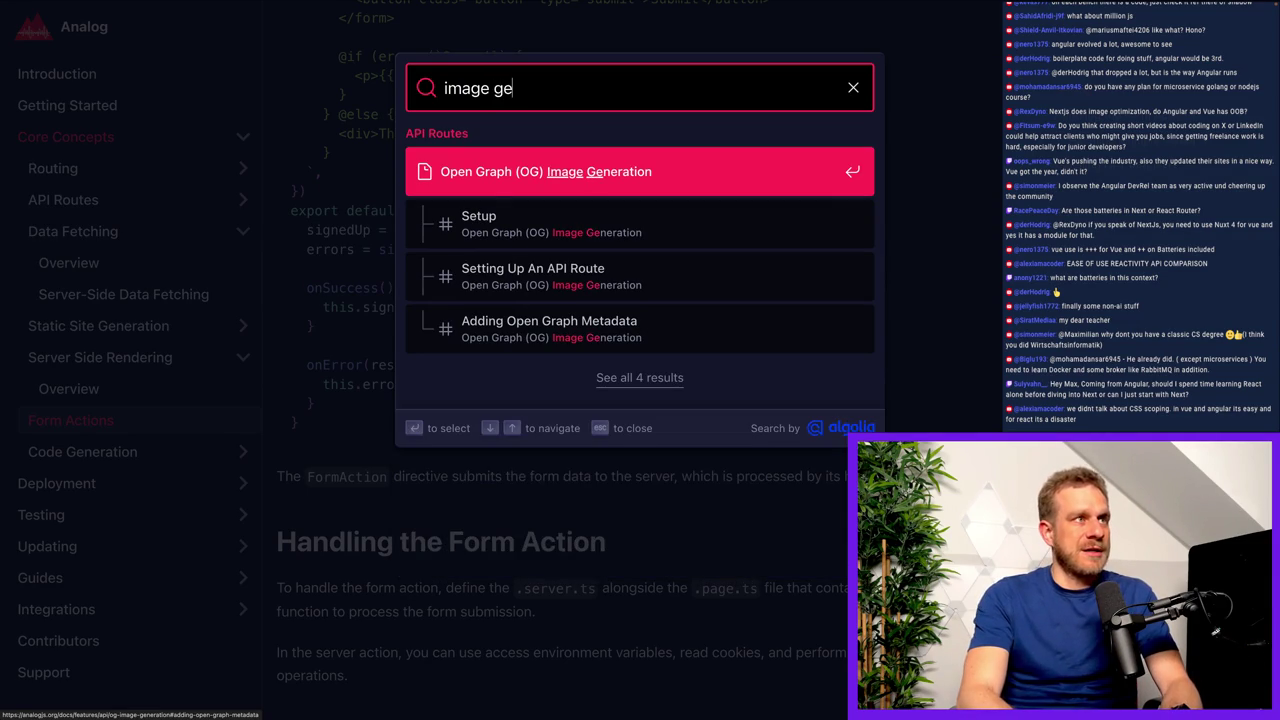
pyautogui.press('Return')
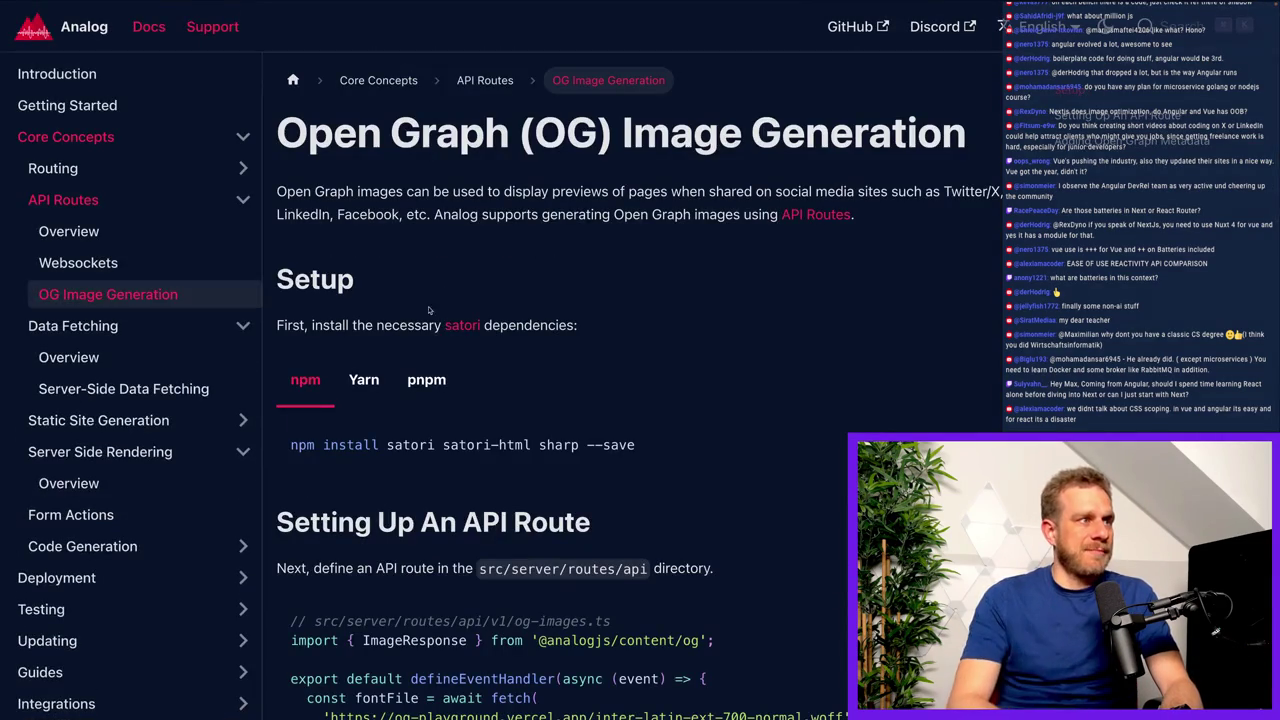
pyautogui.scroll(-5, 458, 362)
pyautogui.scroll(-5, 458, 362)
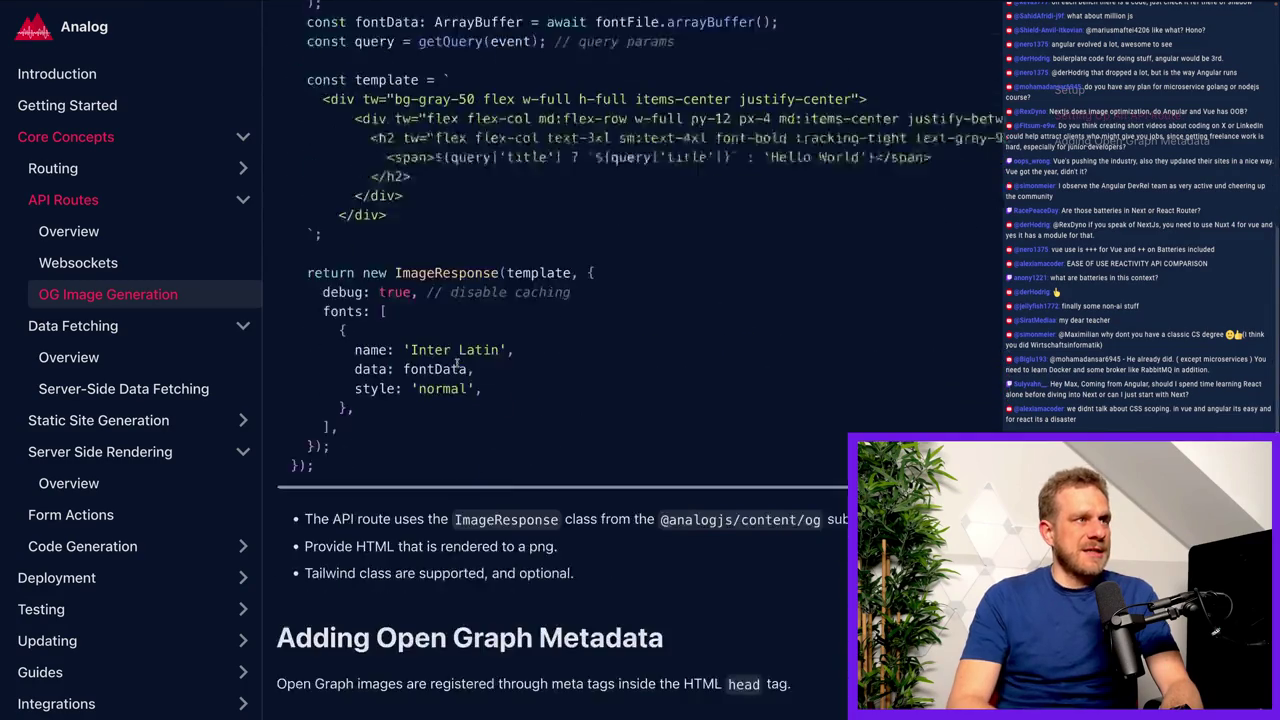
pyautogui.scroll(15, 457, 366)
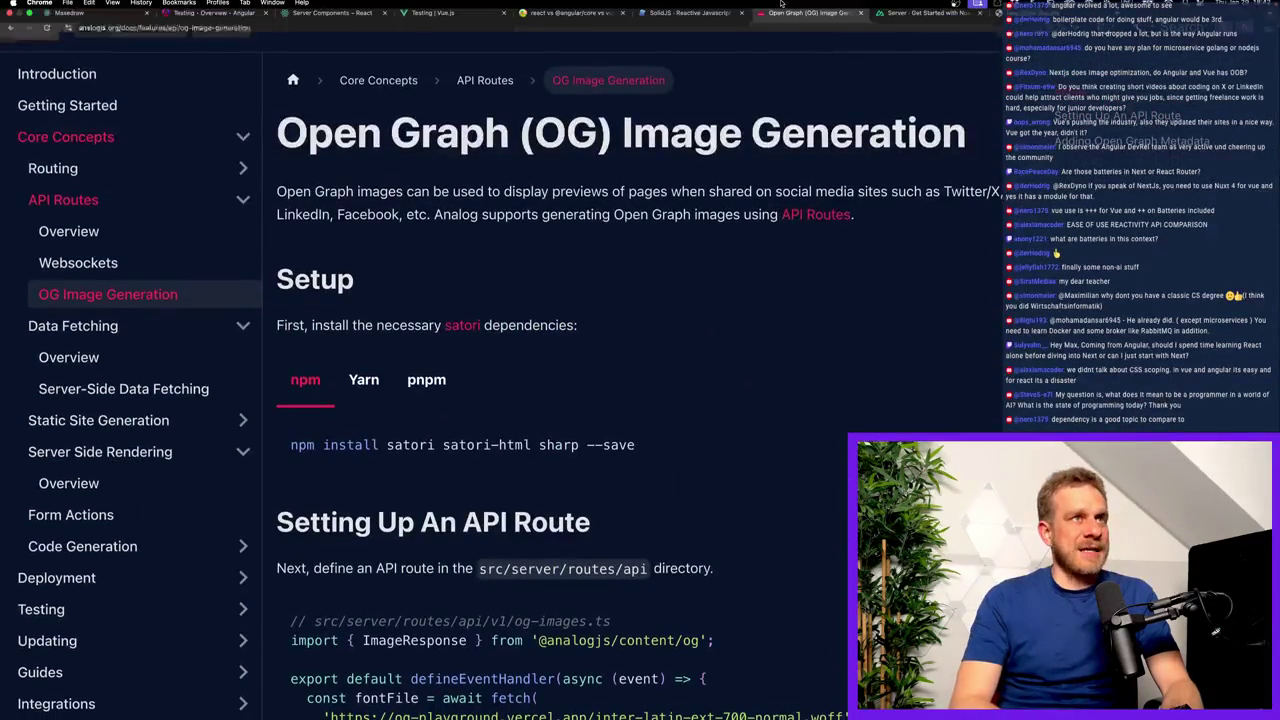
pyautogui.hotkey('ctrl', 'Tab')
# Search the Nuxt docs for 'image op' and open the <NuxtImg> component page.
pyautogui.hotkey('ctrl', 'k')
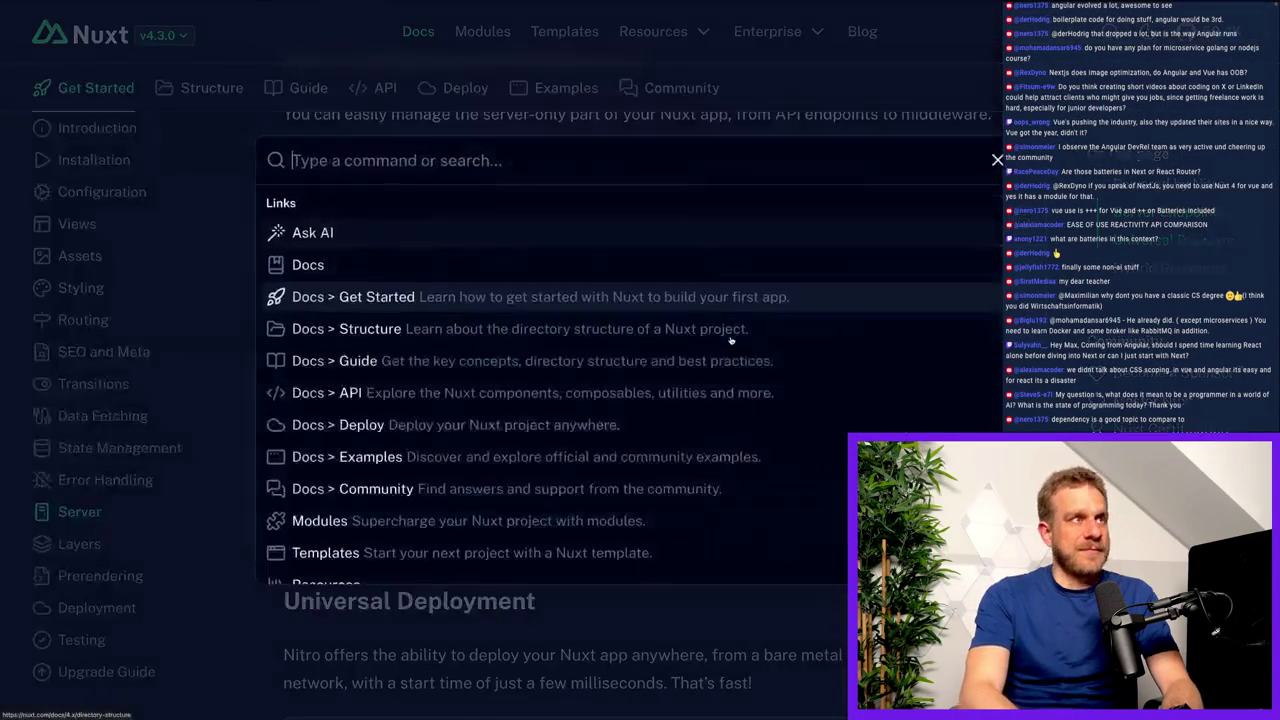
pyautogui.write('iamge')
pyautogui.press('BackSpace')
pyautogui.press('BackSpace')
pyautogui.press('BackSpace')
pyautogui.write('mag')
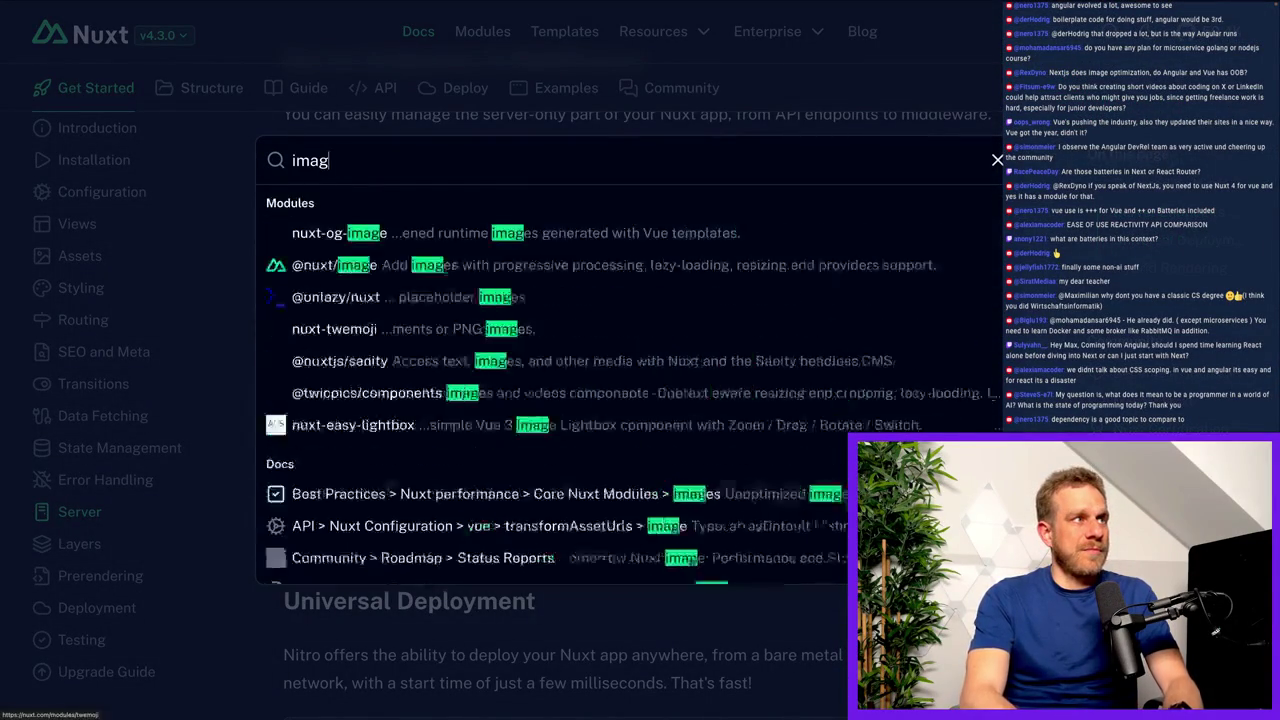
pyautogui.write('e gen')
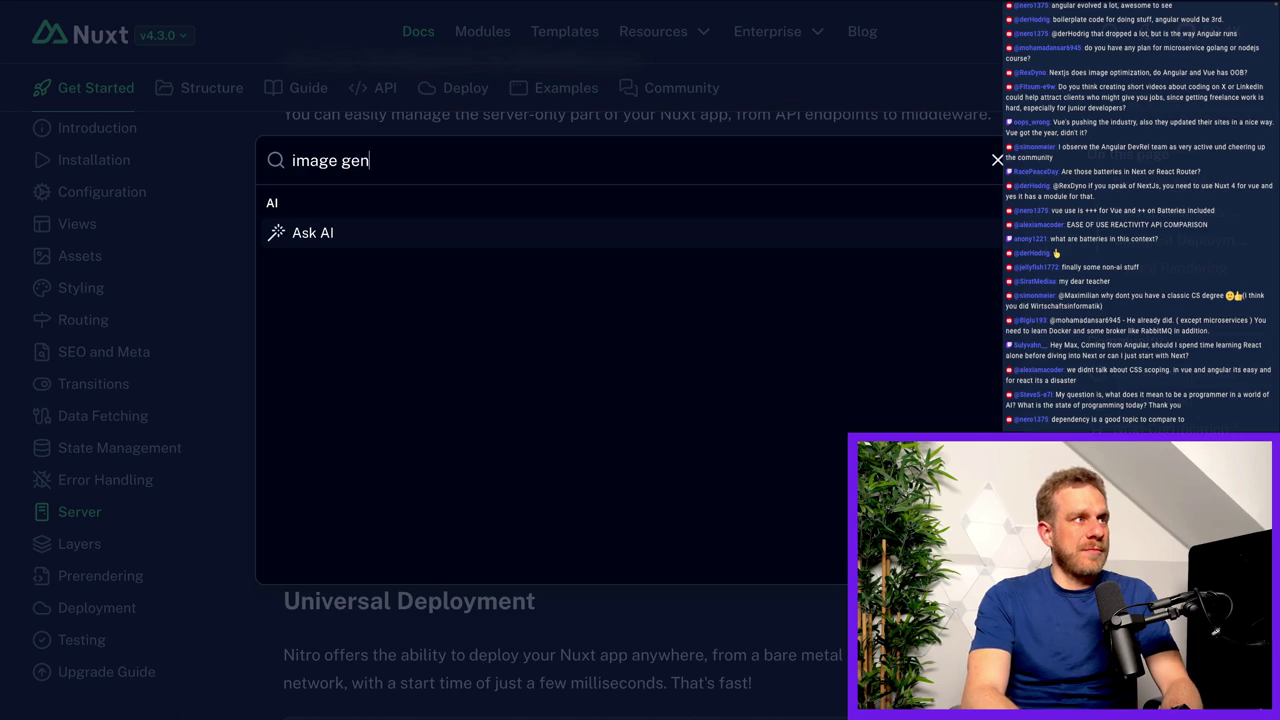
pyautogui.press('BackSpace')
pyautogui.press('BackSpace')
pyautogui.press('BackSpace')
pyautogui.write('op')
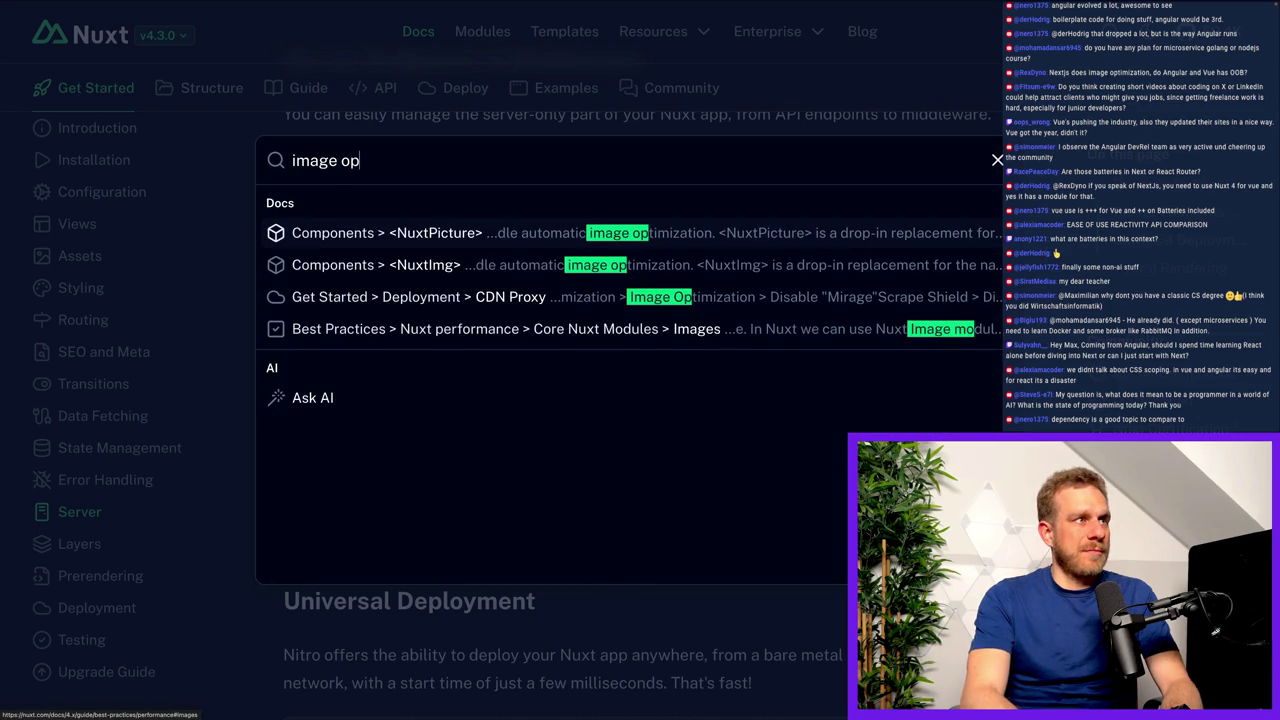
pyautogui.click(373, 264)
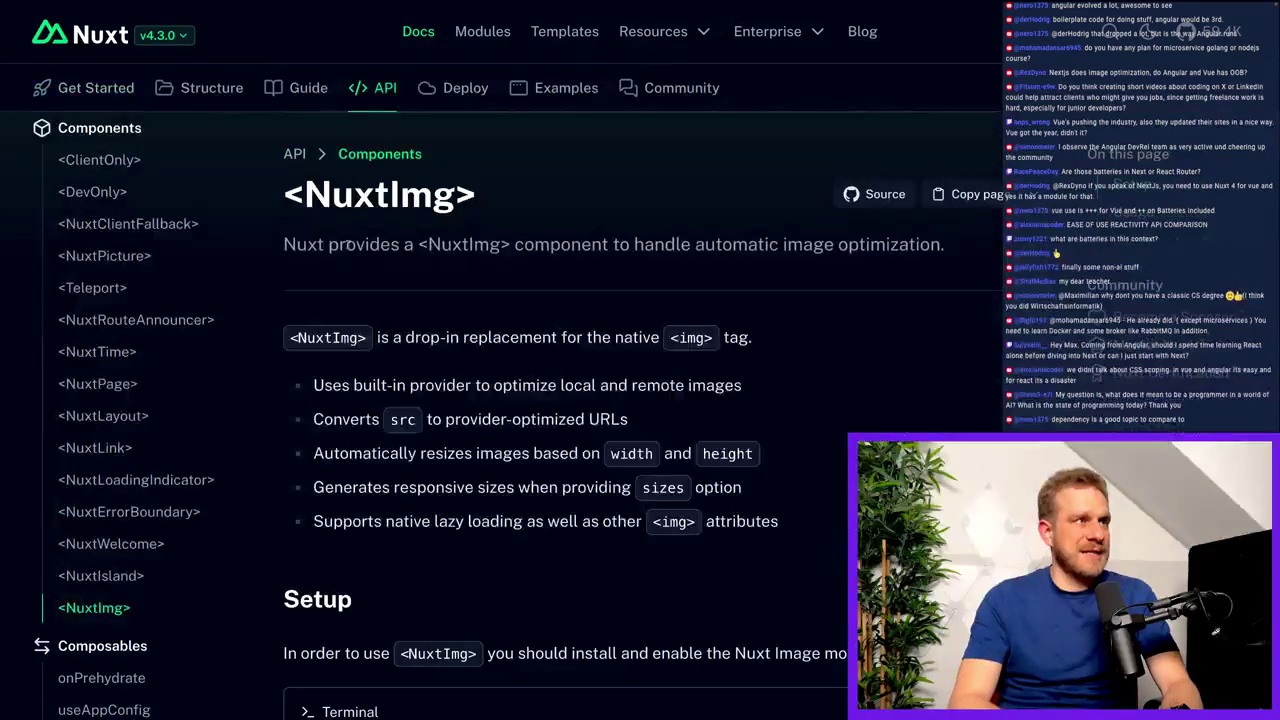
# Highlight the <NuxtImg> heading and subtitle while reading, then return to the whiteboard.
pyautogui.moveTo(280, 201); pyautogui.dragTo(522, 197)
pyautogui.click(565, 278)
pyautogui.moveTo(598, 243); pyautogui.dragTo(984, 243)
pyautogui.click(984, 243)
pyautogui.click(83, 22)
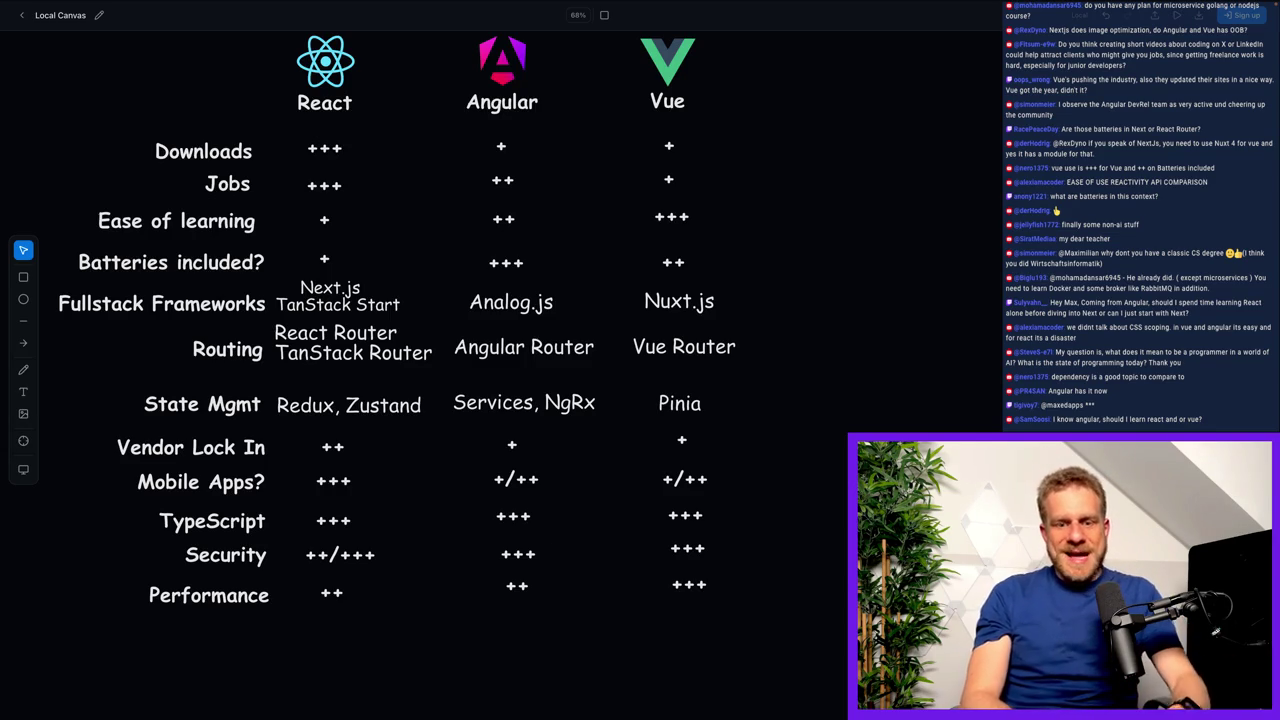
pyautogui.moveTo(74, 240); pyautogui.dragTo(704, 262)
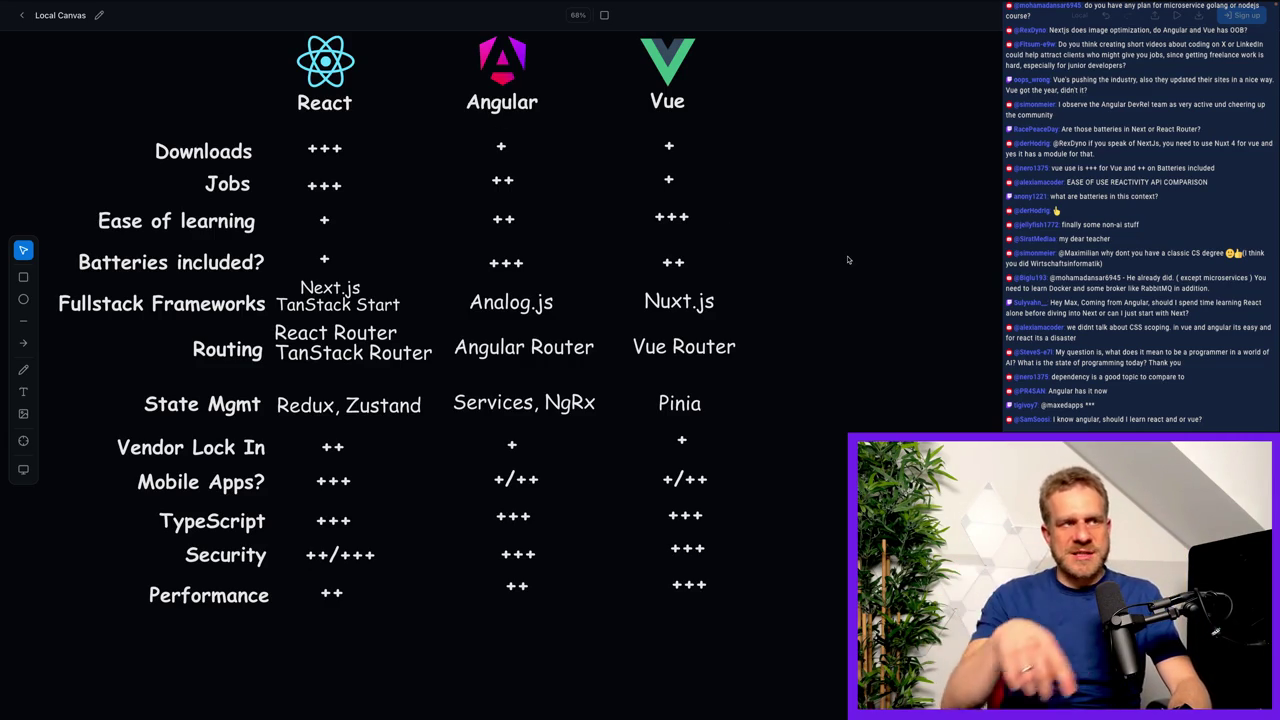
pyautogui.click(511, 259)
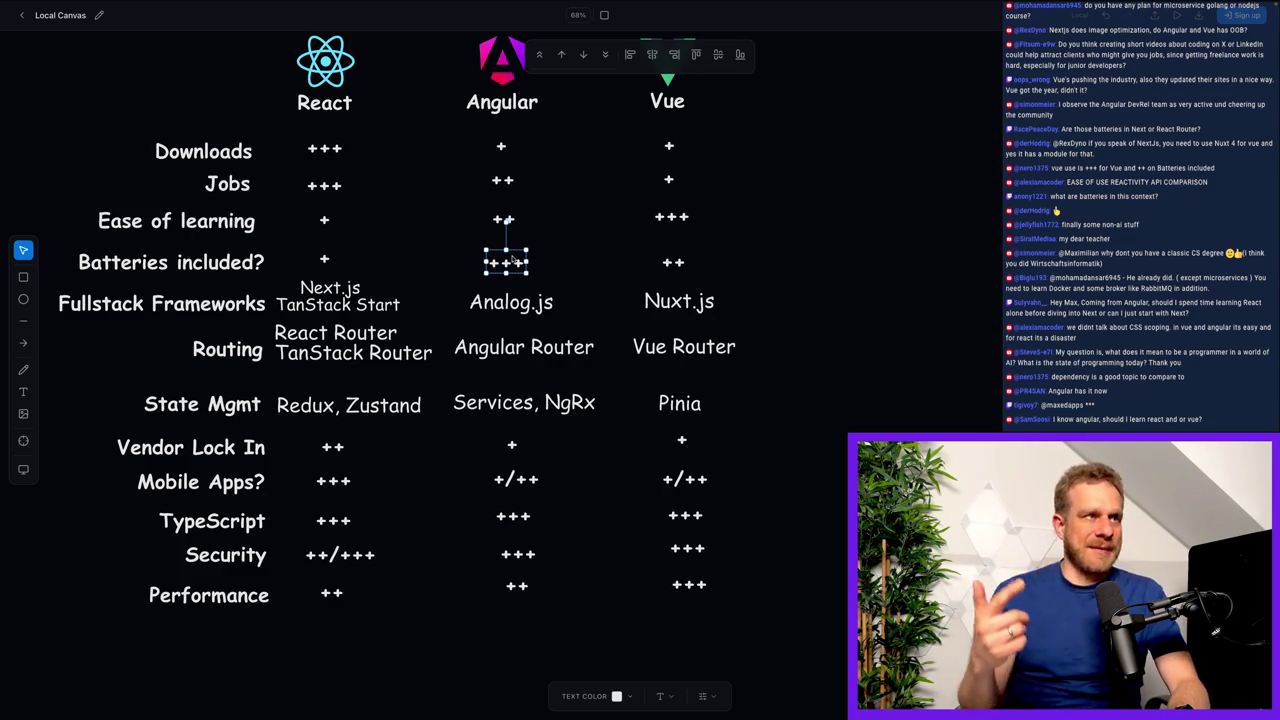
pyautogui.click(634, 270)
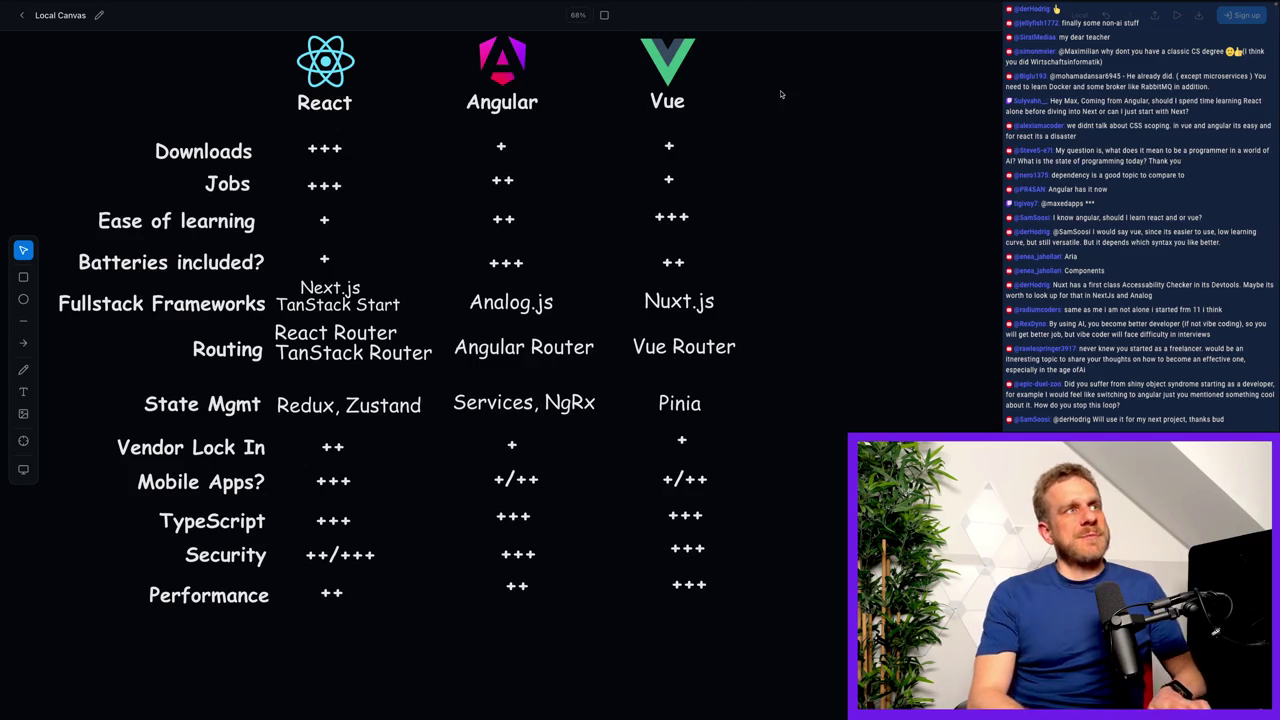
# Google 'angular styling' in the next tab and open Angular's Styling components guide.
pyautogui.moveTo(762, 8)
pyautogui.hotkey('ctrl', 'Tab')
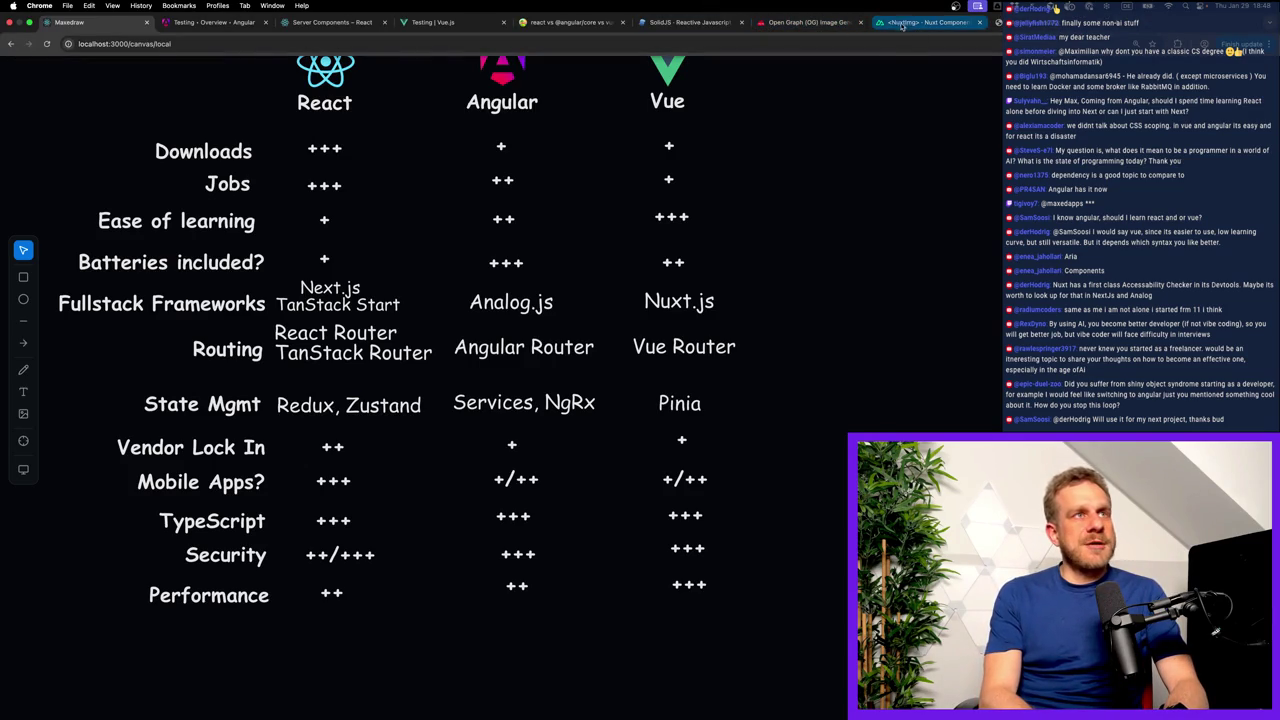
pyautogui.click(820, 44)
pyautogui.write('angular styling')
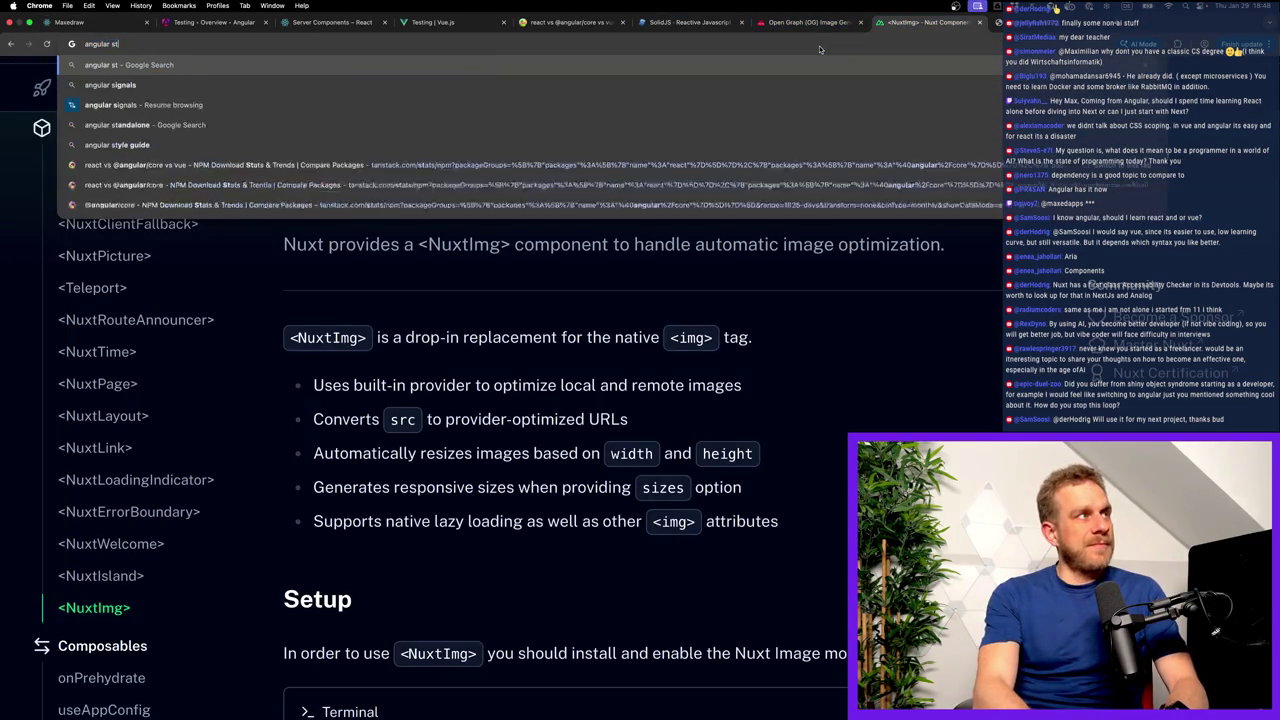
pyautogui.press('Return')
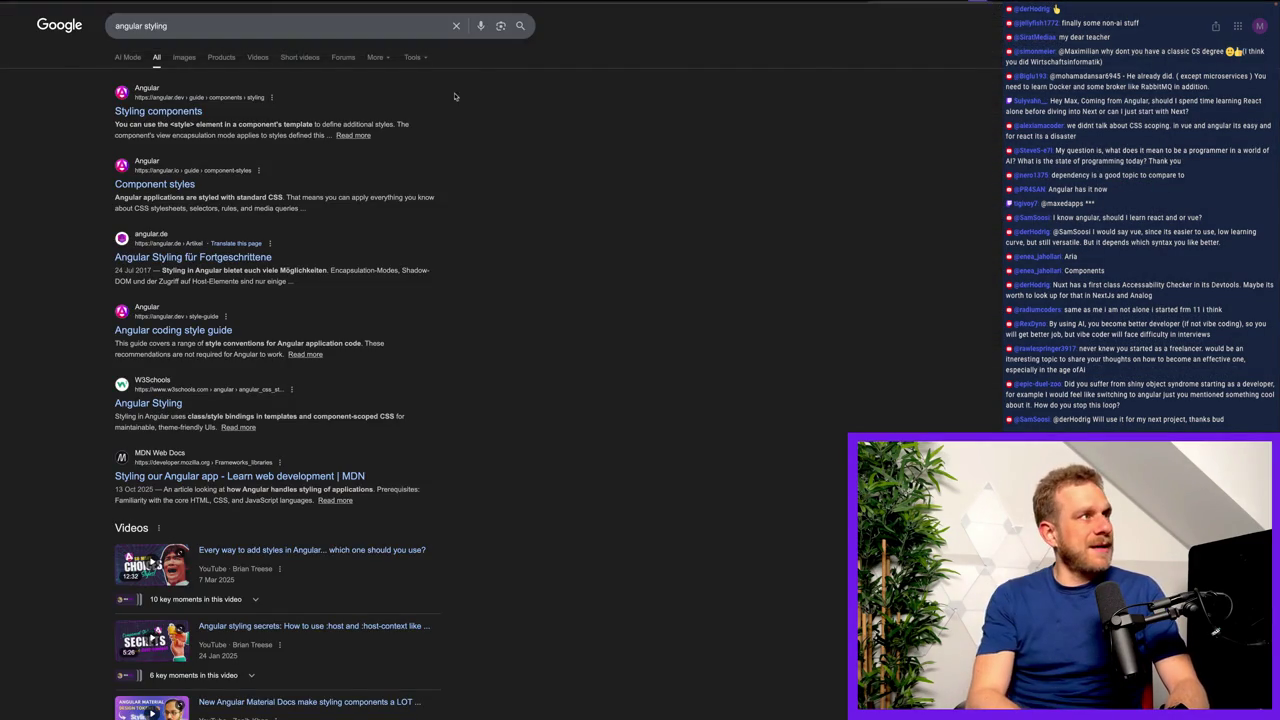
pyautogui.click(160, 110)
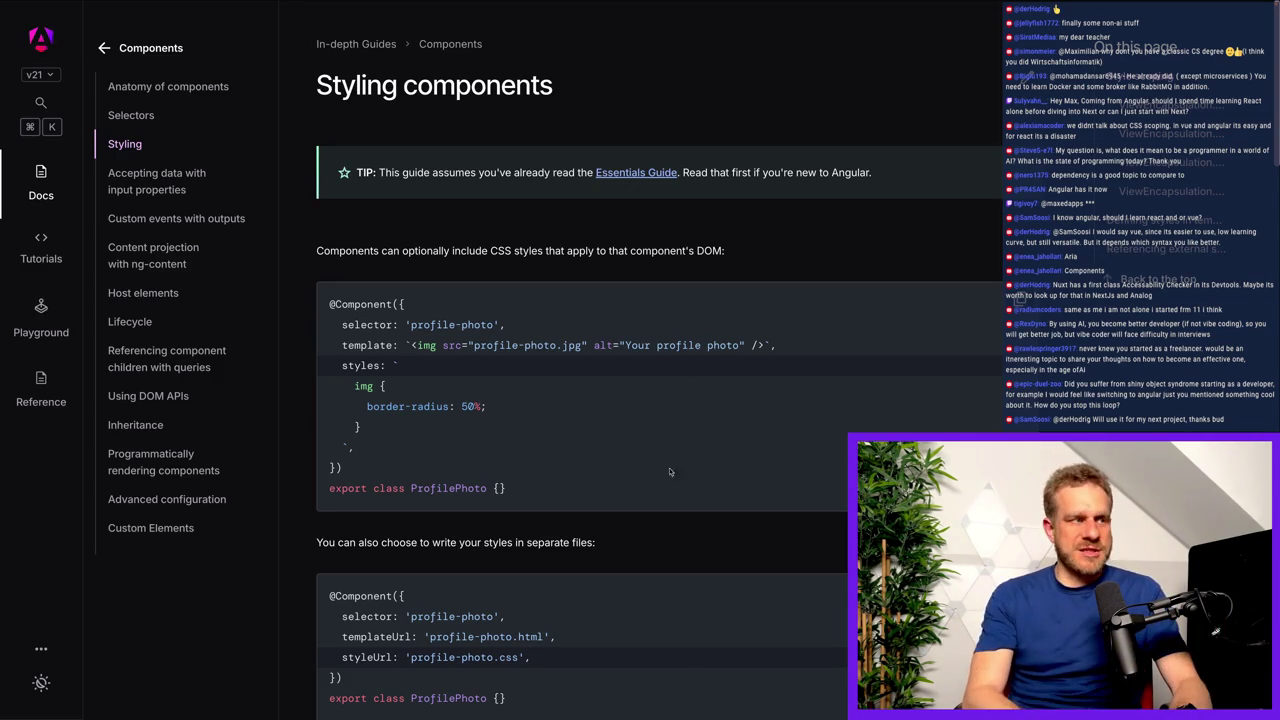
# Outline the styleUrl 'profile-photo.css' line in the separate-file styling example.
pyautogui.scroll(-5, 675, 460)
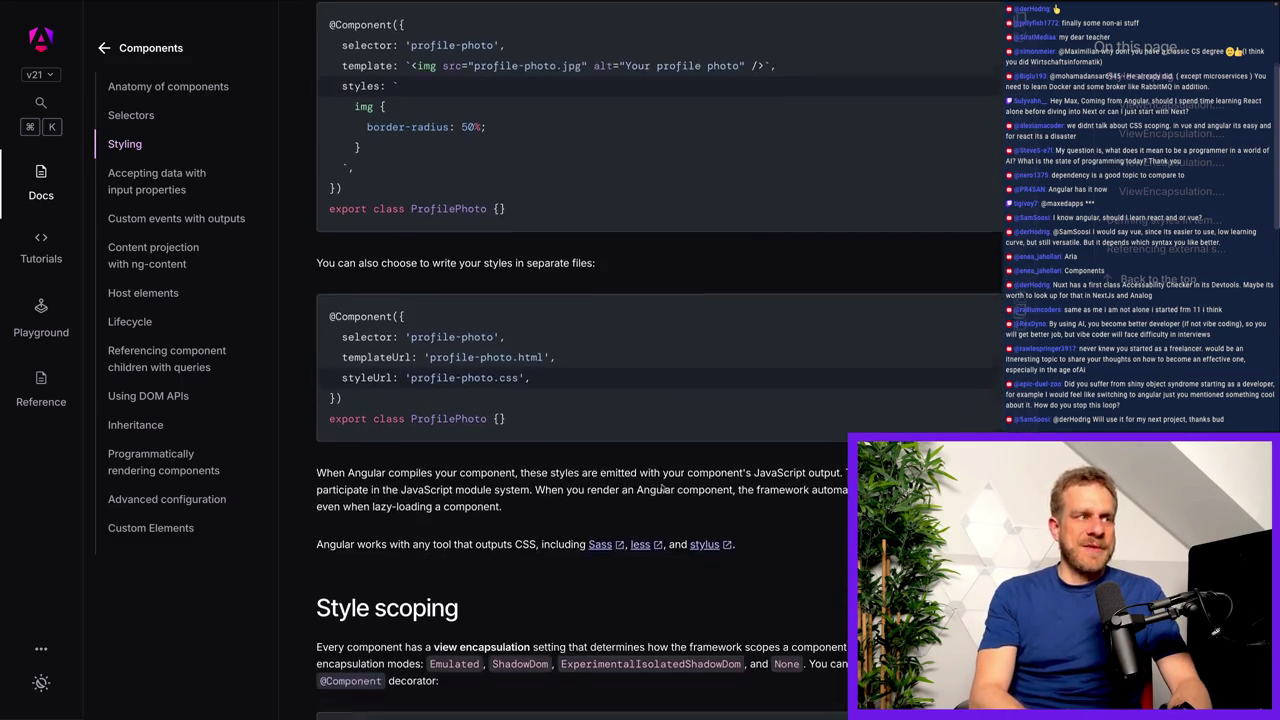
pyautogui.scroll(-3, 662, 487)
pyautogui.moveTo(324, 241); pyautogui.dragTo(558, 263)
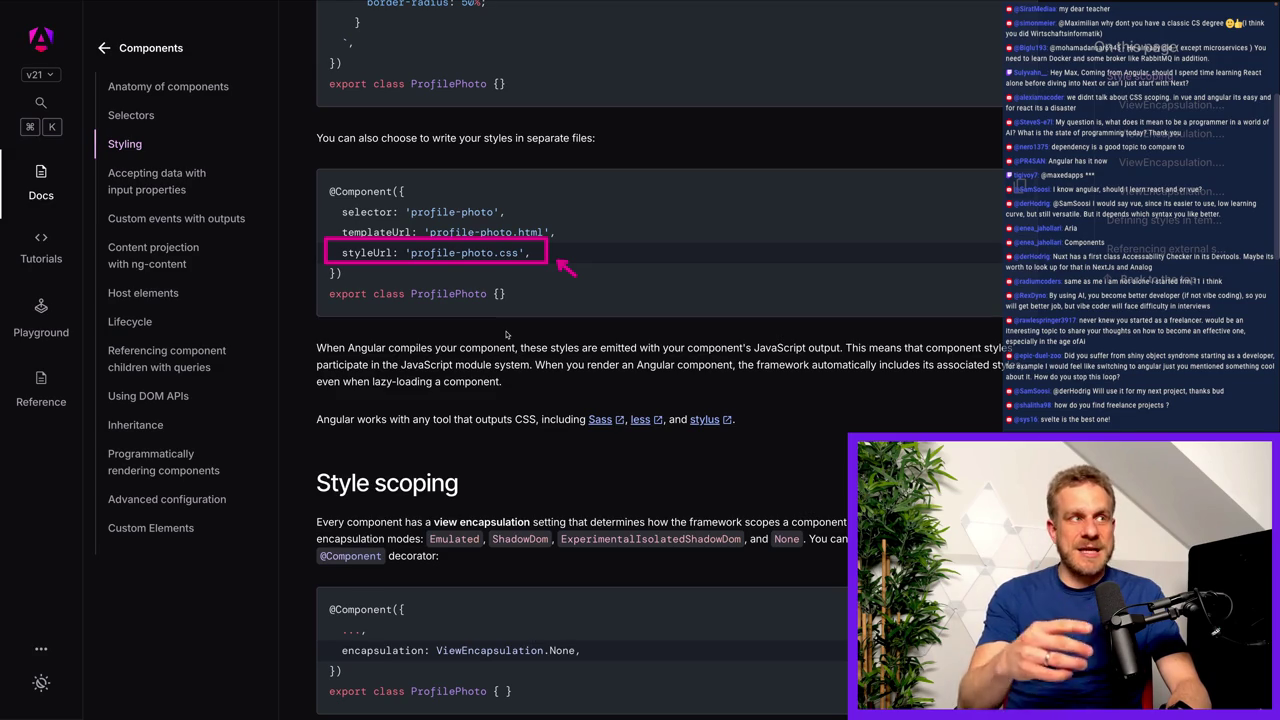
pyautogui.moveTo(400, 244); pyautogui.dragTo(532, 264)
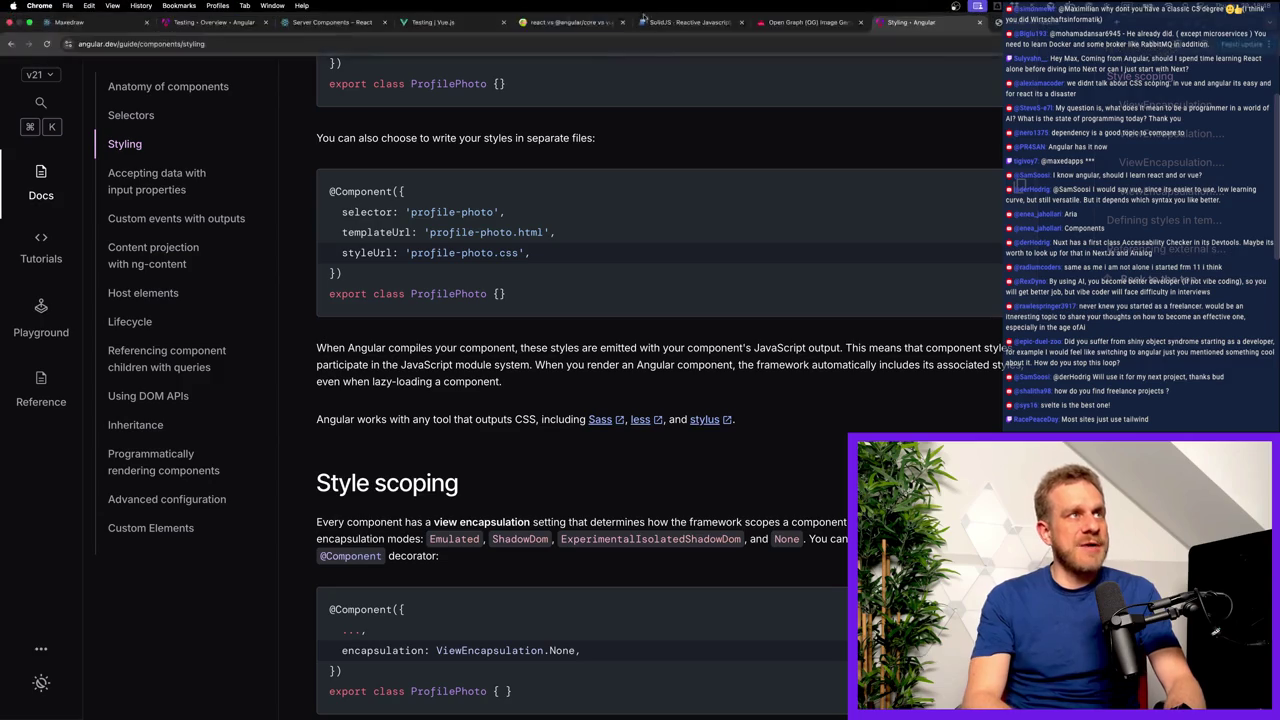
# Google 'vue styling' and read Vue's Class and Style Bindings guide.
pyautogui.click(432, 22)
pyautogui.click(467, 44)
pyautogui.write('vue styling')
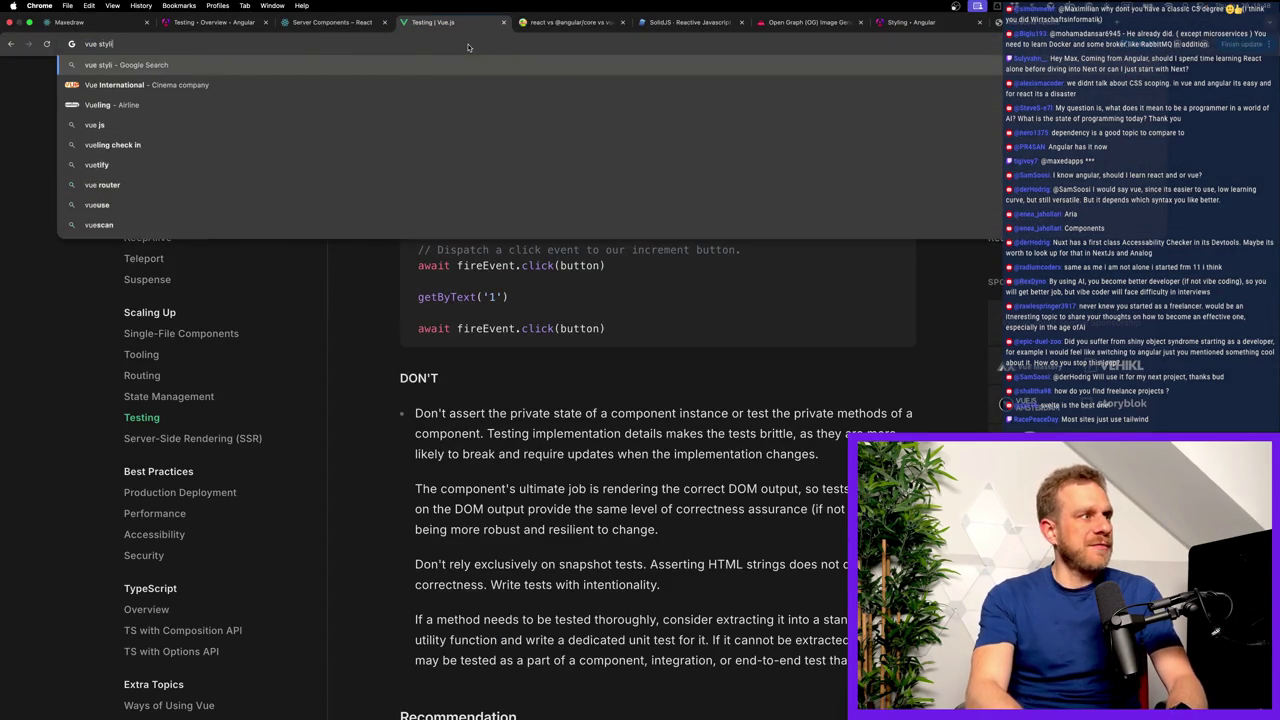
pyautogui.press('Return')
pyautogui.click(158, 113)
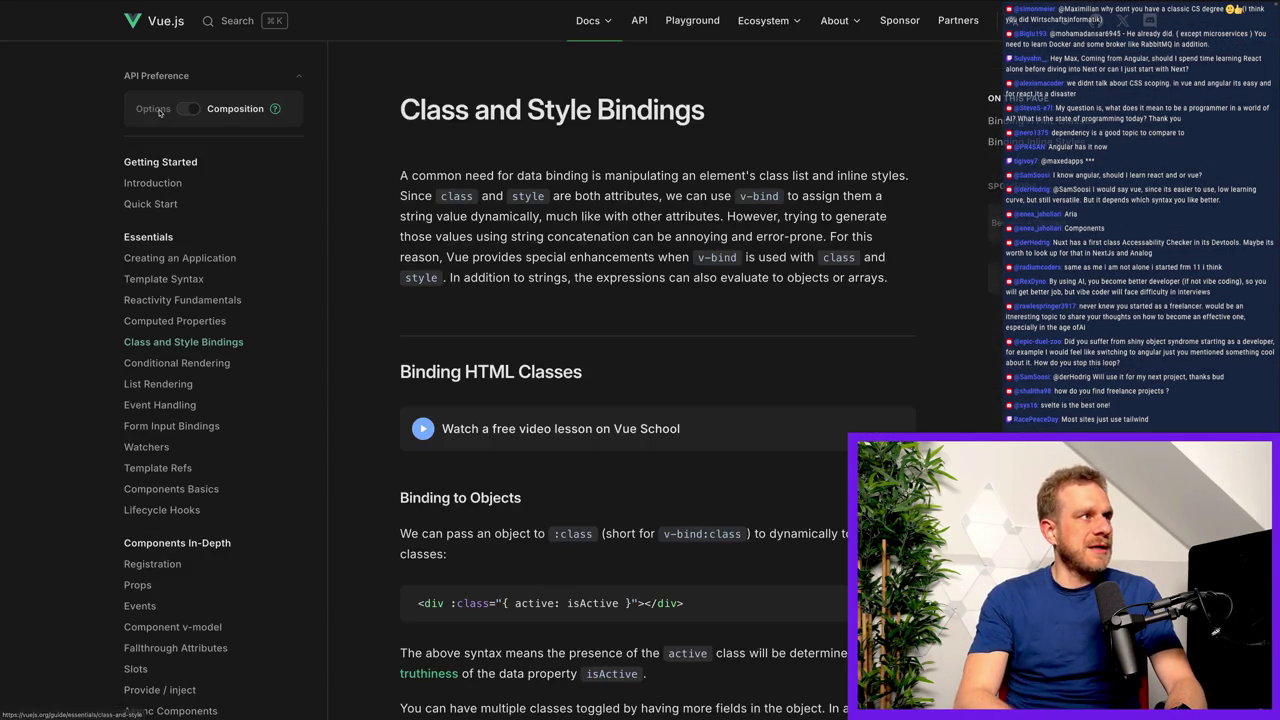
pyautogui.scroll(-5, 516, 296)
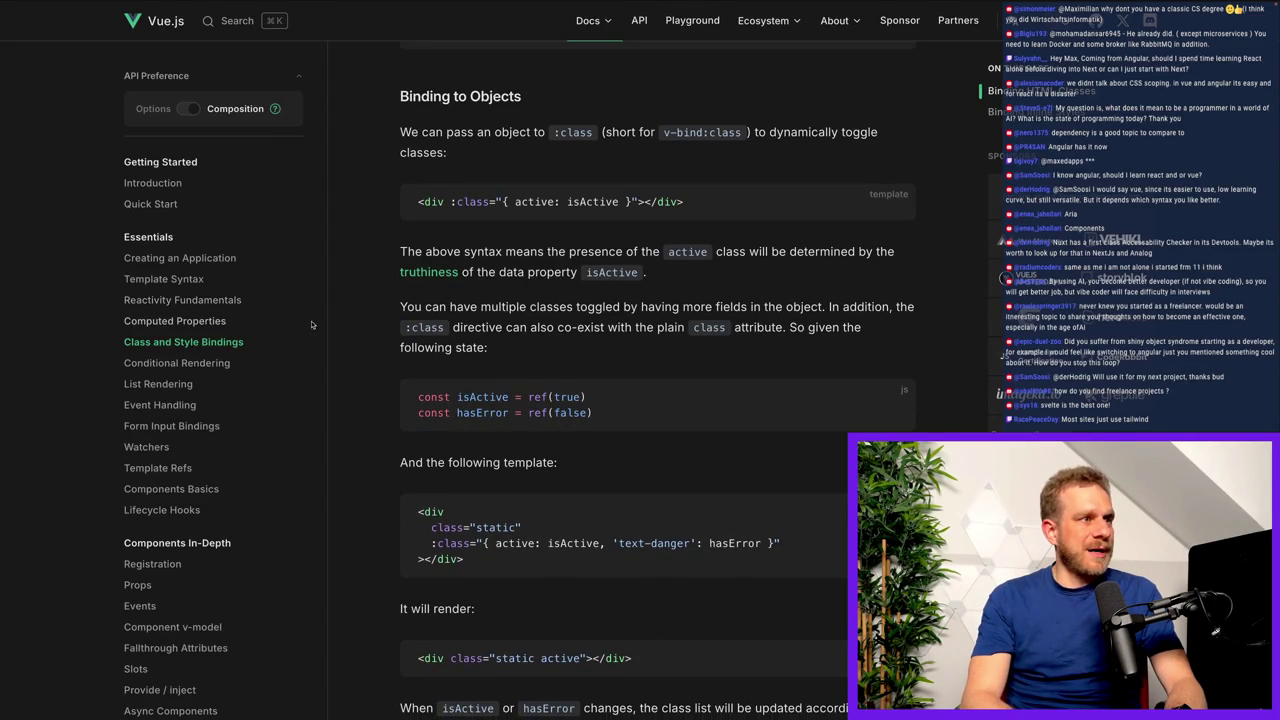
pyautogui.scroll(-4, 686, 345)
pyautogui.hotkey('alt', 'Left')
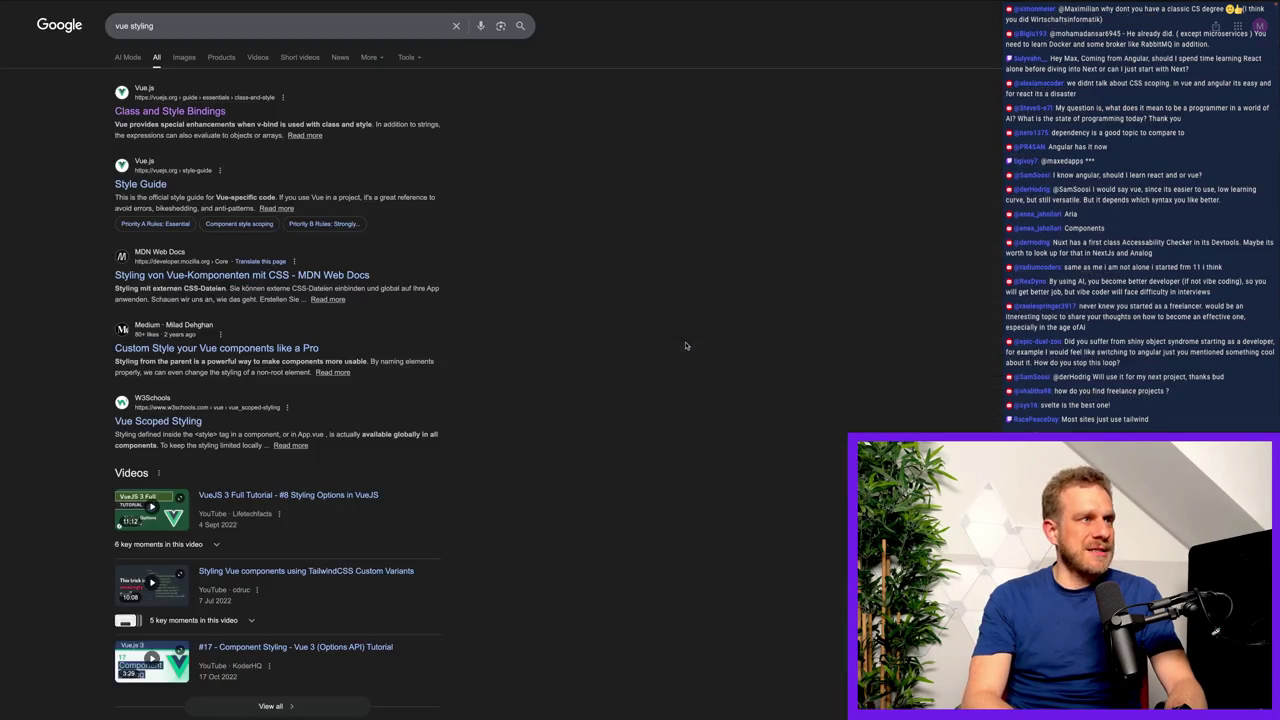
pyautogui.hotkey('alt', 'Right')
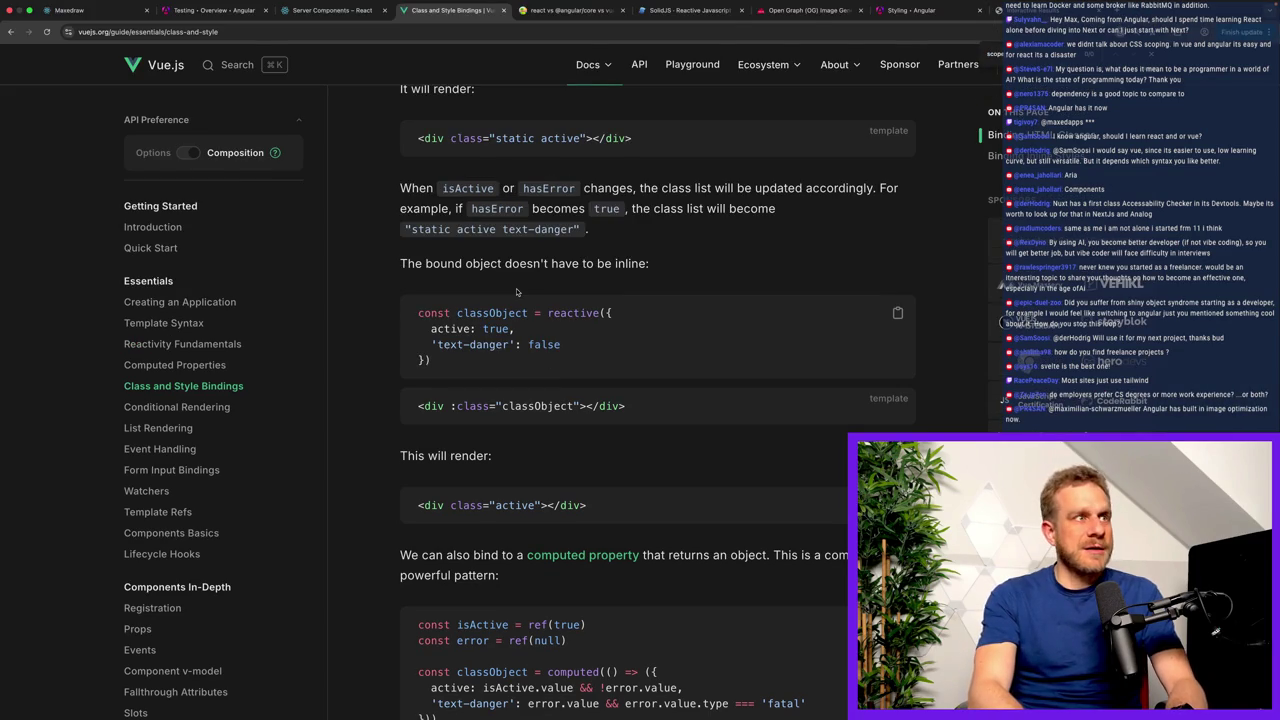
# Search the Vue docs for 'stylescope' and jump to Scoped Style Tips.
pyautogui.hotkey('ctrl', 'k')
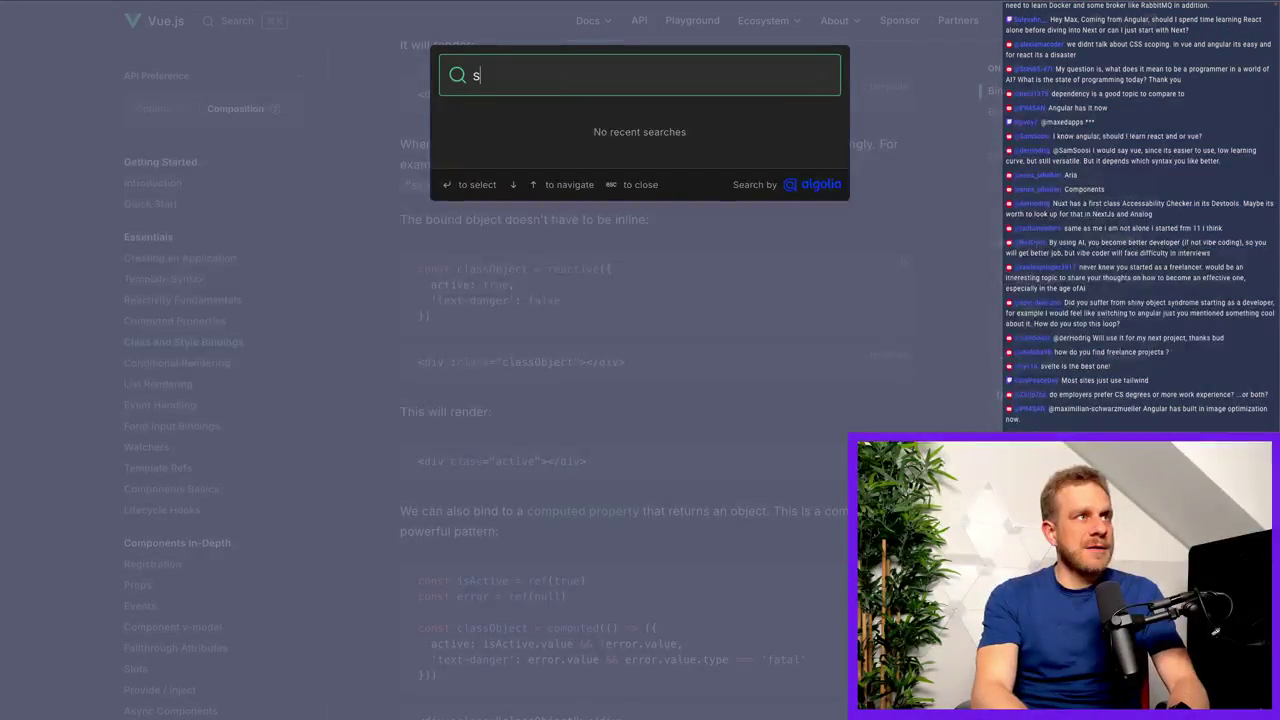
pyautogui.write('stylescope')
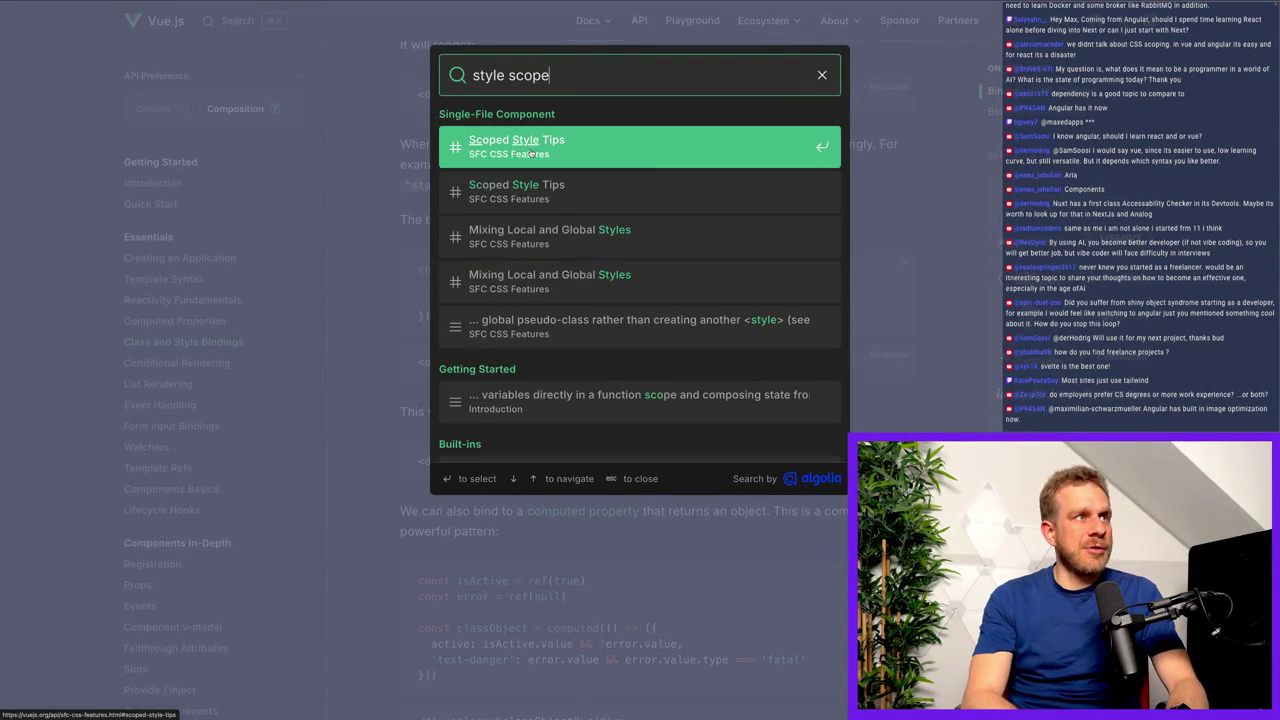
pyautogui.click(519, 150)
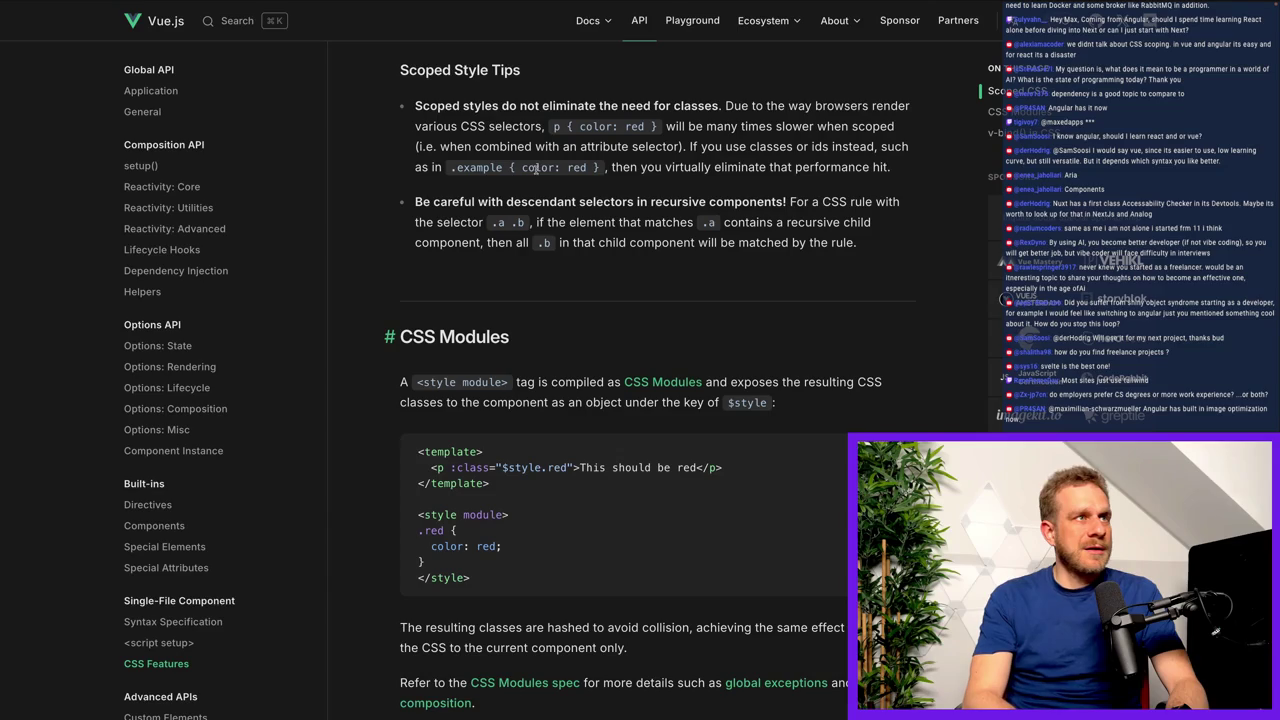
pyautogui.scroll(-1, 534, 160)
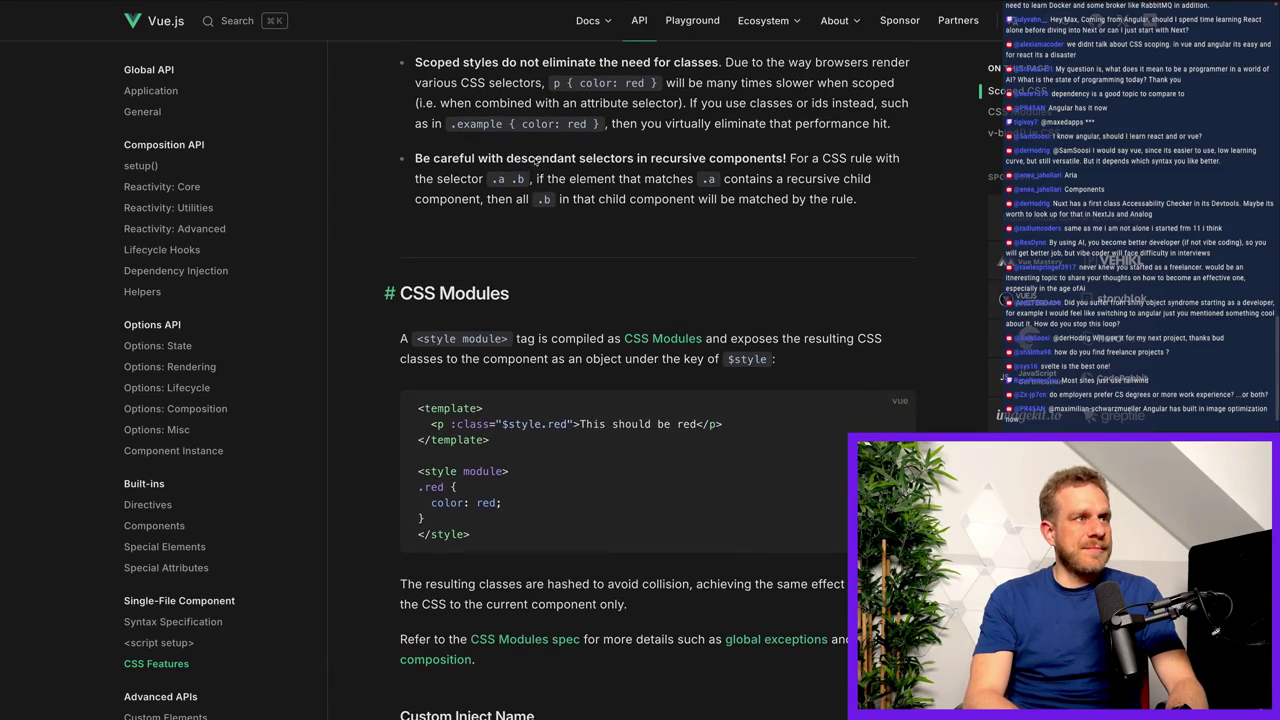
# Scroll up from Scoped Style Tips to the Scoped CSS heading and first example.
pyautogui.scroll(5, 534, 160)
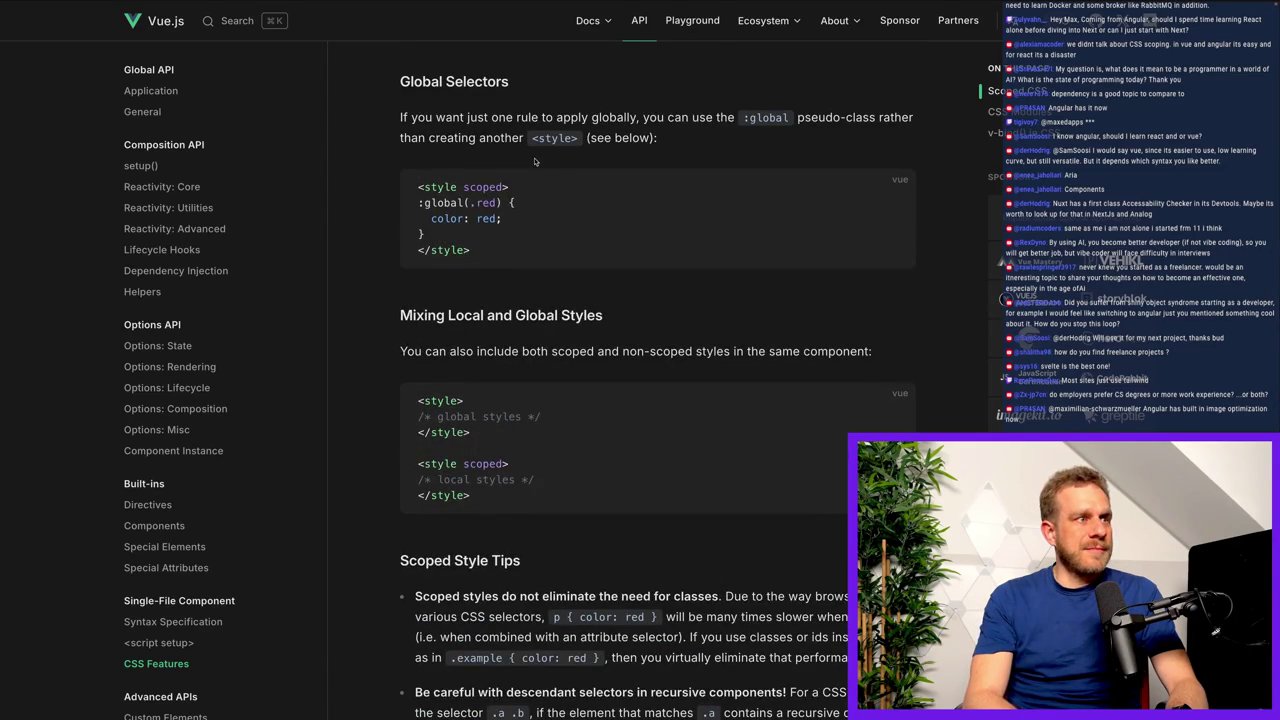
pyautogui.scroll(7, 534, 162)
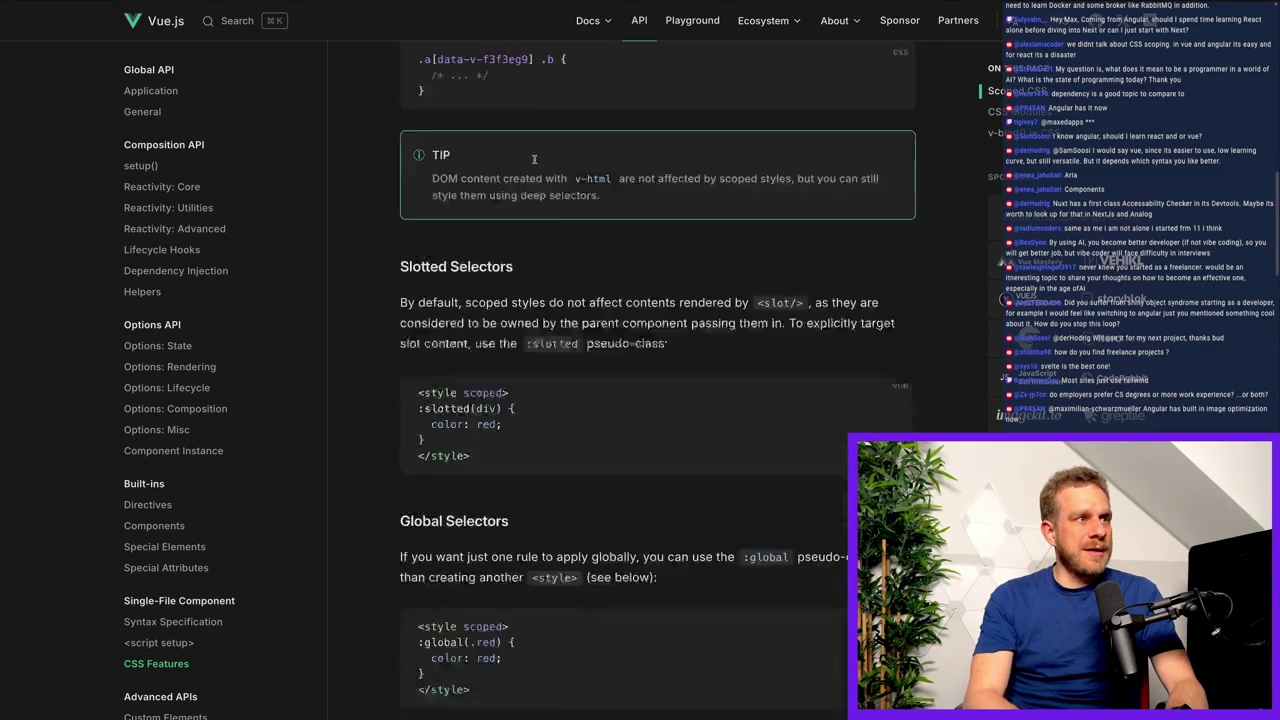
pyautogui.scroll(4, 534, 162)
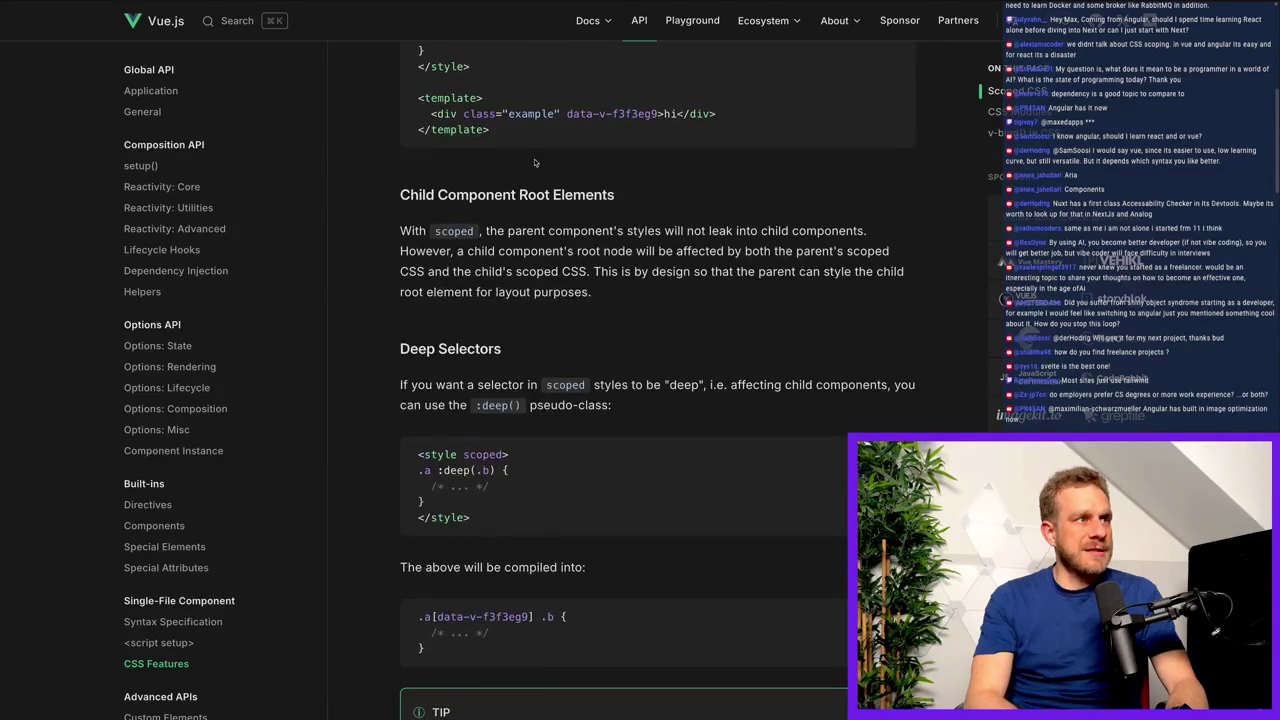
pyautogui.scroll(5, 534, 162)
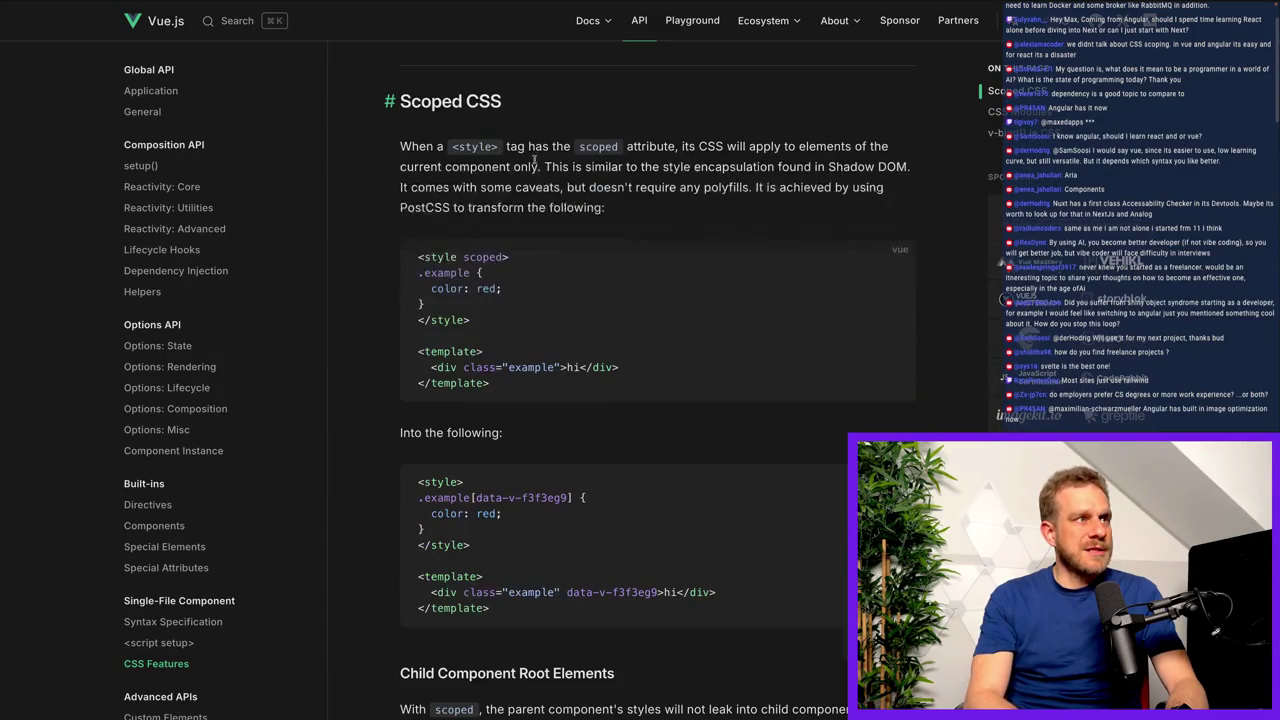
pyautogui.moveTo(398, 244)
pyautogui.mouseDown()
pyautogui.moveTo(786, 484)
pyautogui.moveTo(768, 408)
pyautogui.mouseUp()
pyautogui.moveTo(459, 247); pyautogui.dragTo(505, 265)
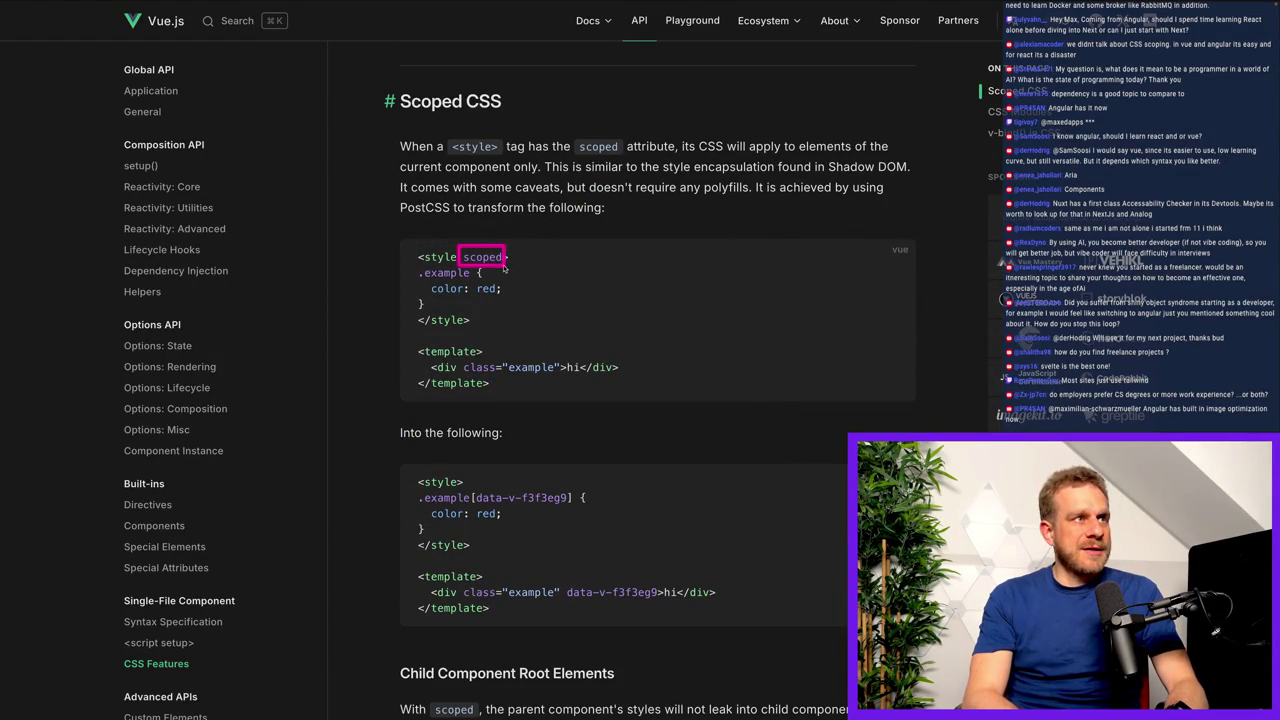
pyautogui.moveTo(404, 259); pyautogui.dragTo(504, 294)
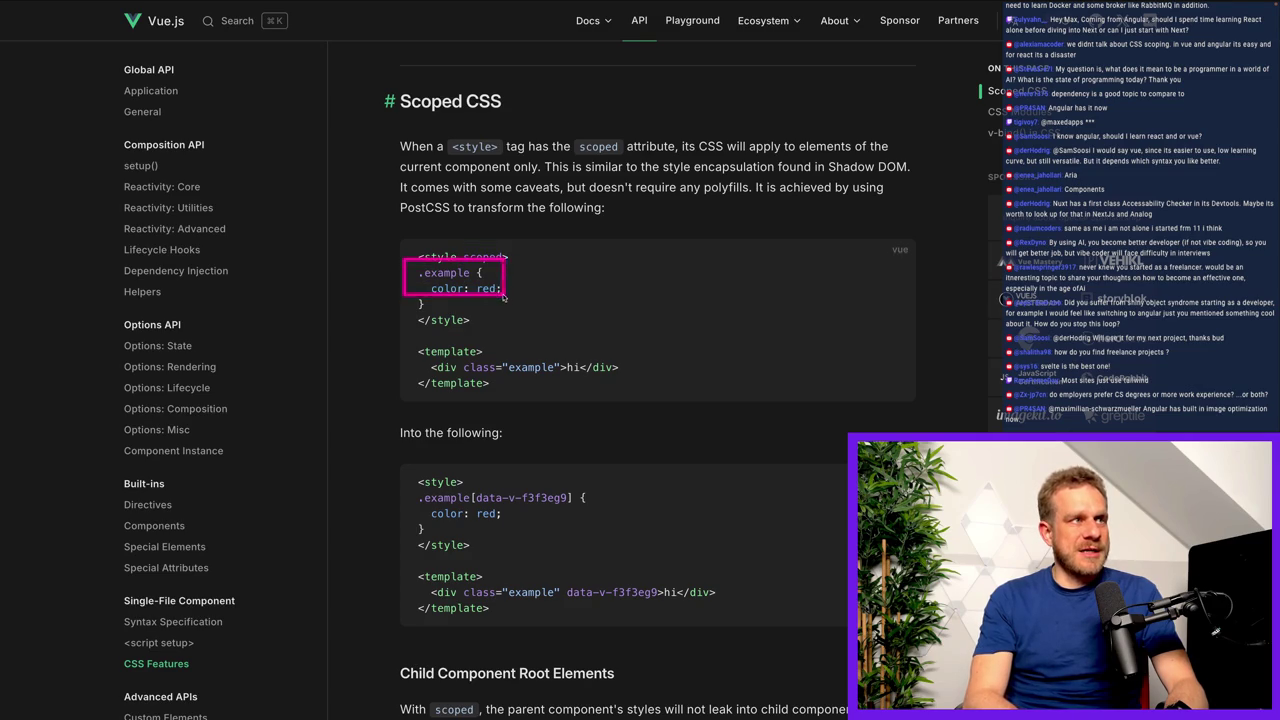
pyautogui.moveTo(600, 276); pyautogui.dragTo(544, 276)
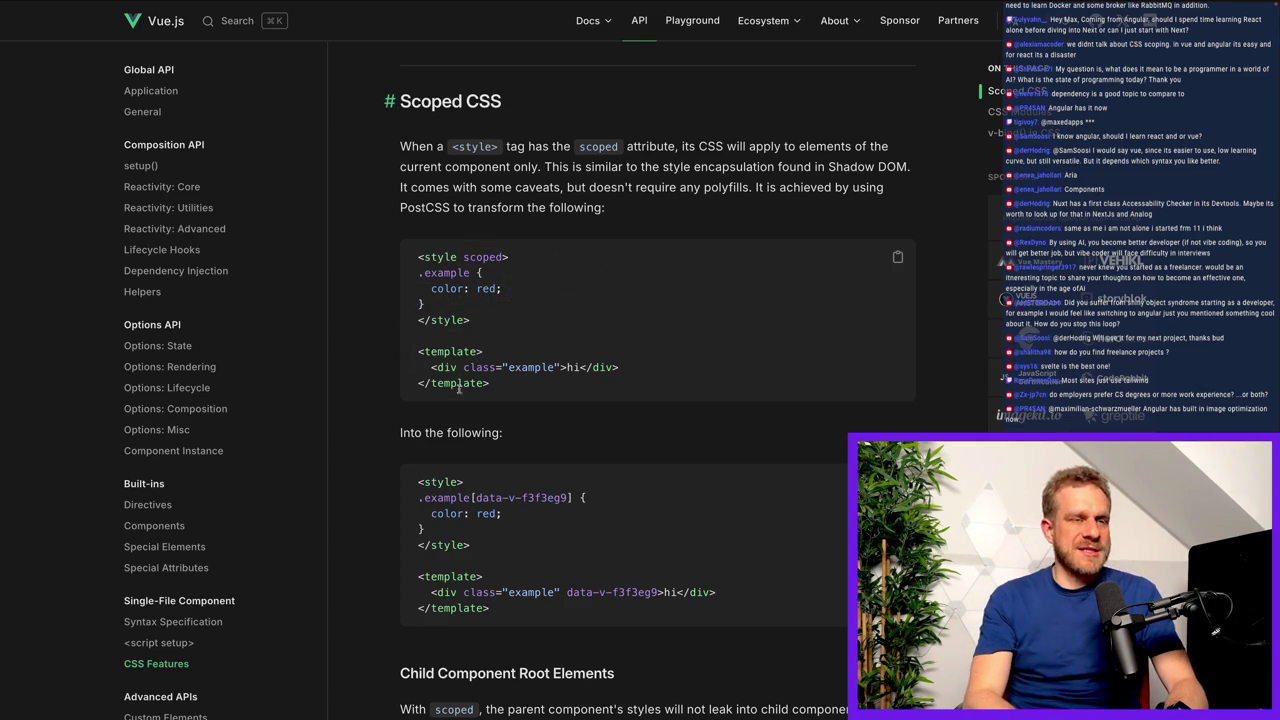
pyautogui.moveTo(416, 263); pyautogui.dragTo(480, 288)
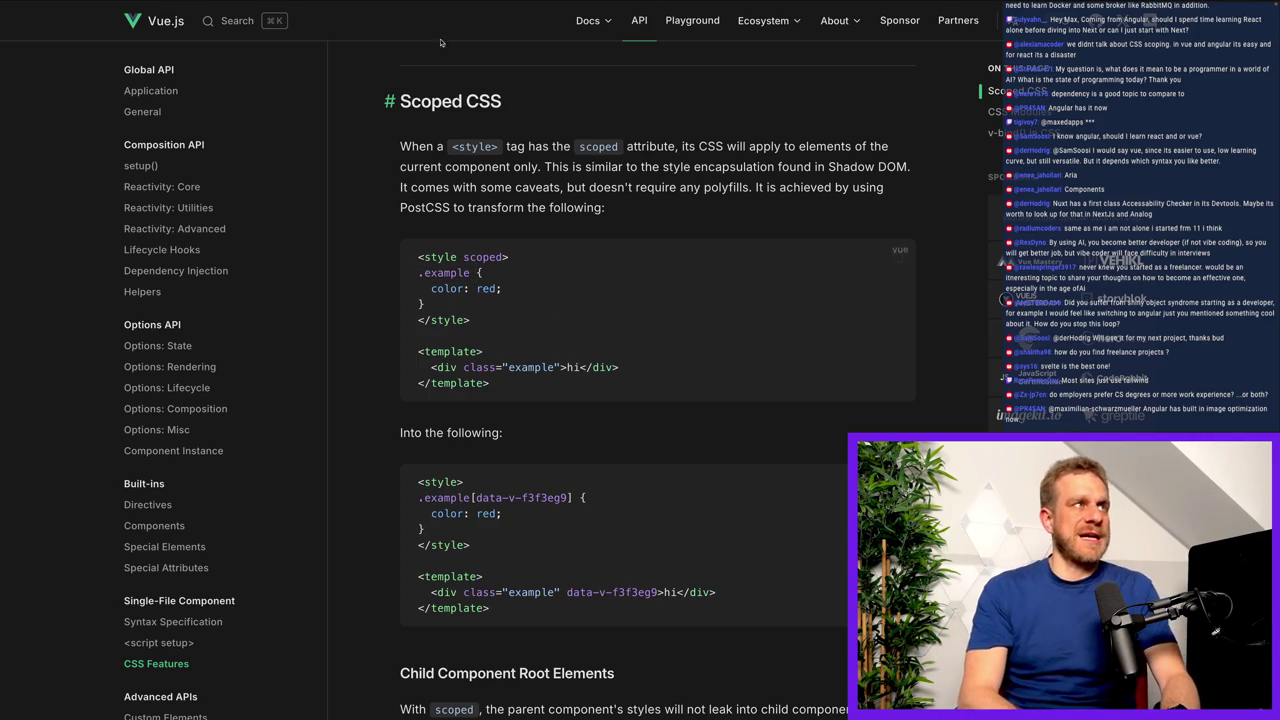
# Google 'react vite css modules' from the React tab and open Vite's Features guide.
pyautogui.moveTo(284, 4)
pyautogui.click(314, 28)
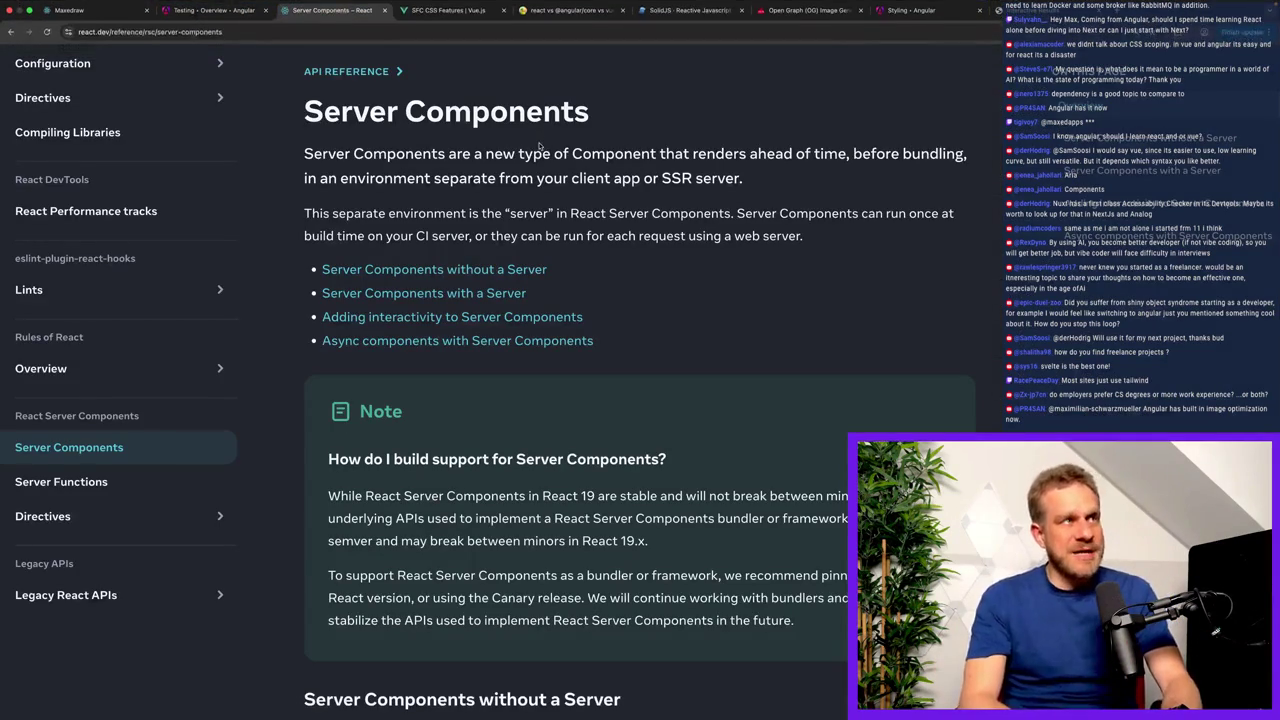
pyautogui.click(464, 44)
pyautogui.write('react vite c')
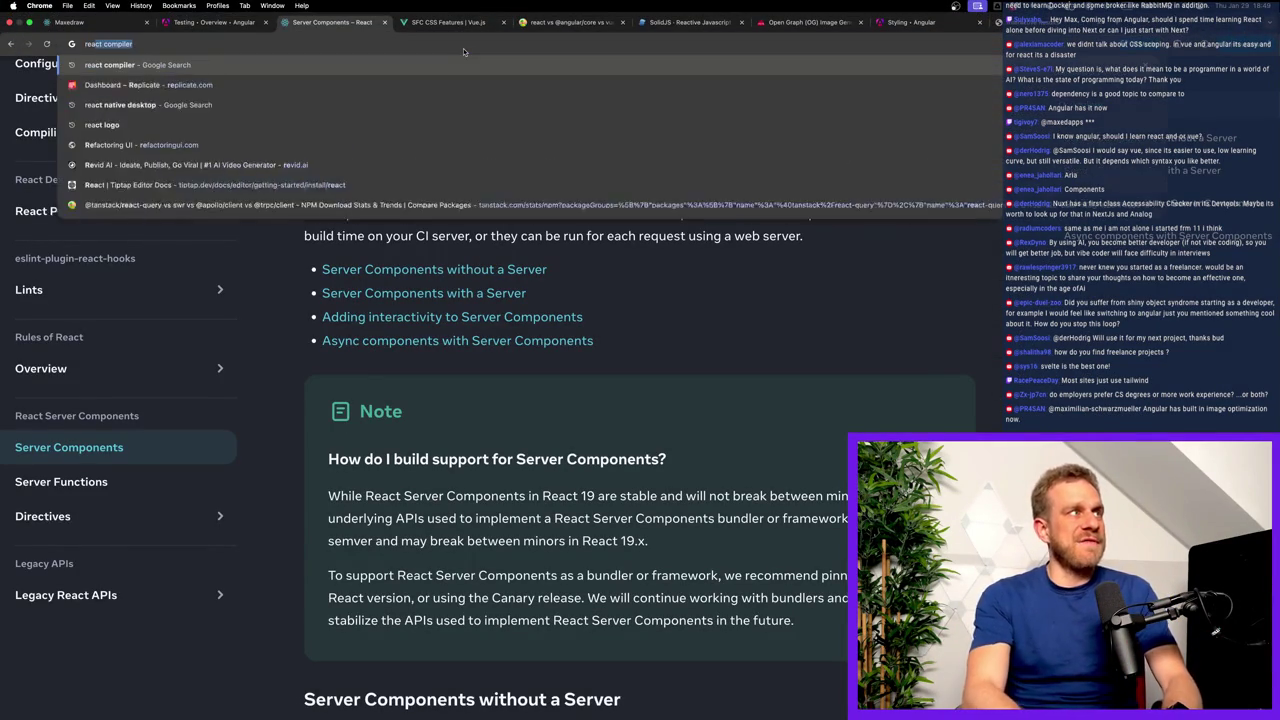
pyautogui.press('BackSpace')
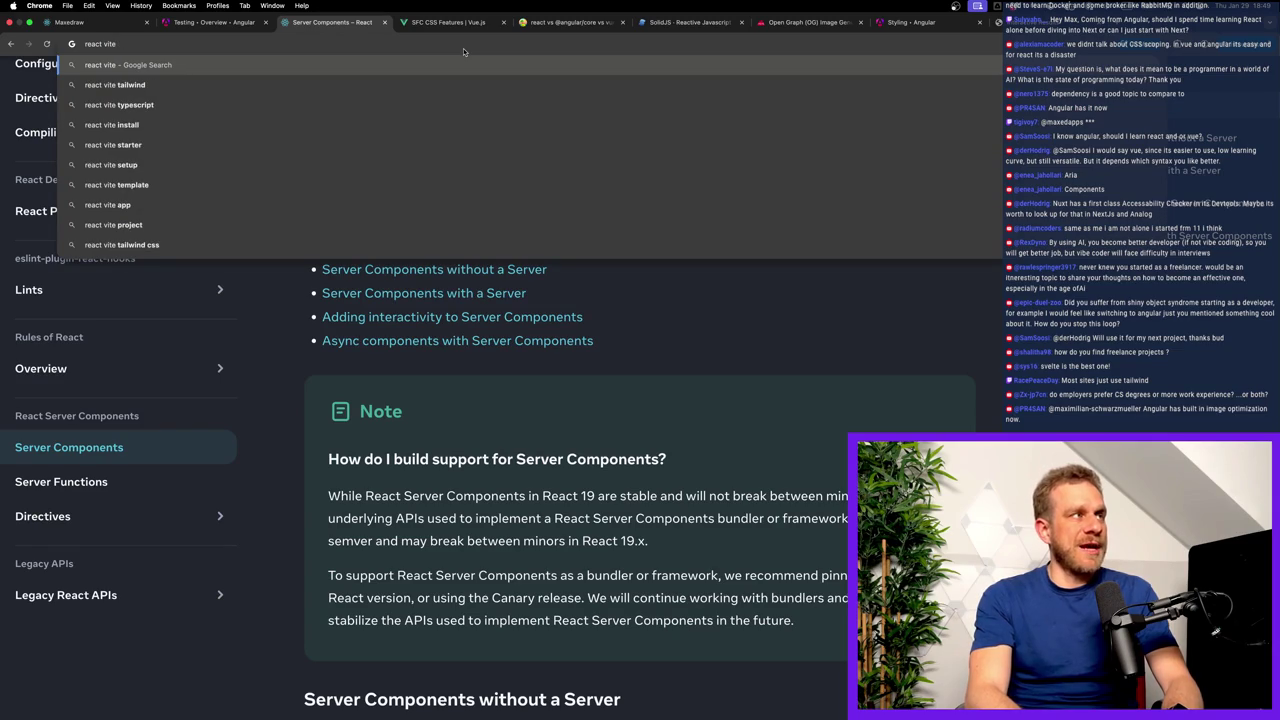
pyautogui.write(' css modules')
pyautogui.press('Return')
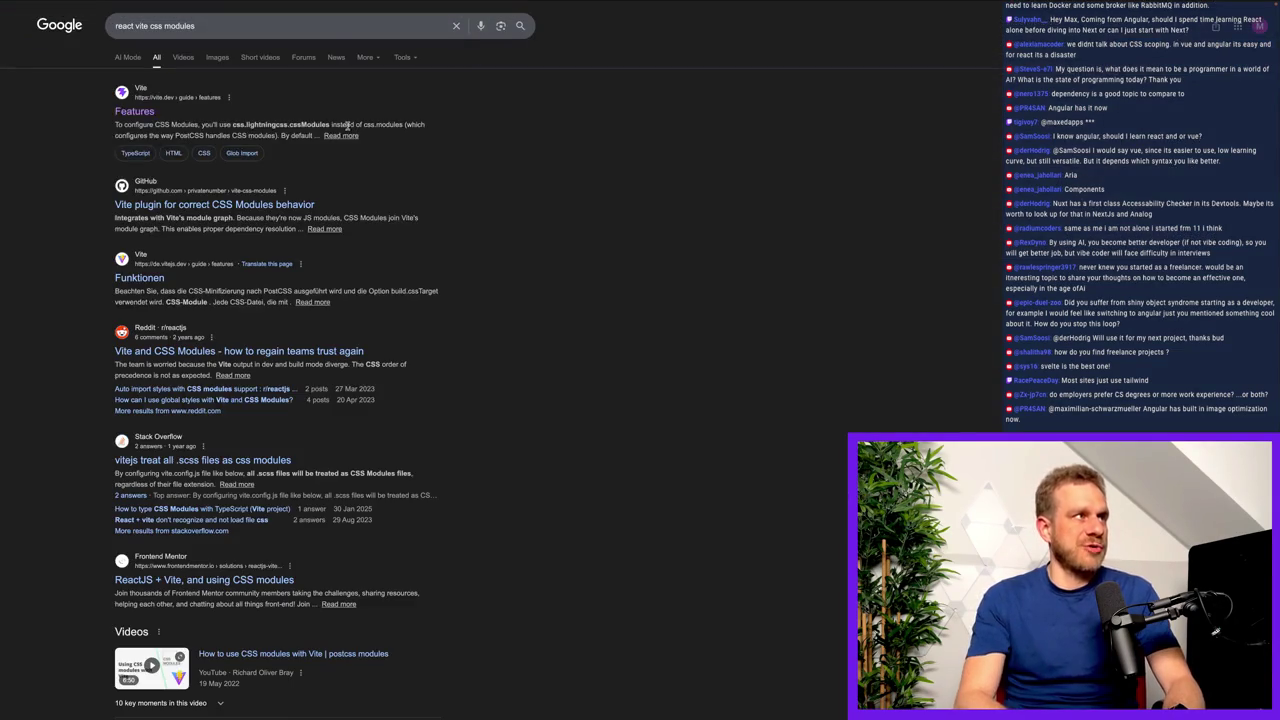
pyautogui.click(153, 112)
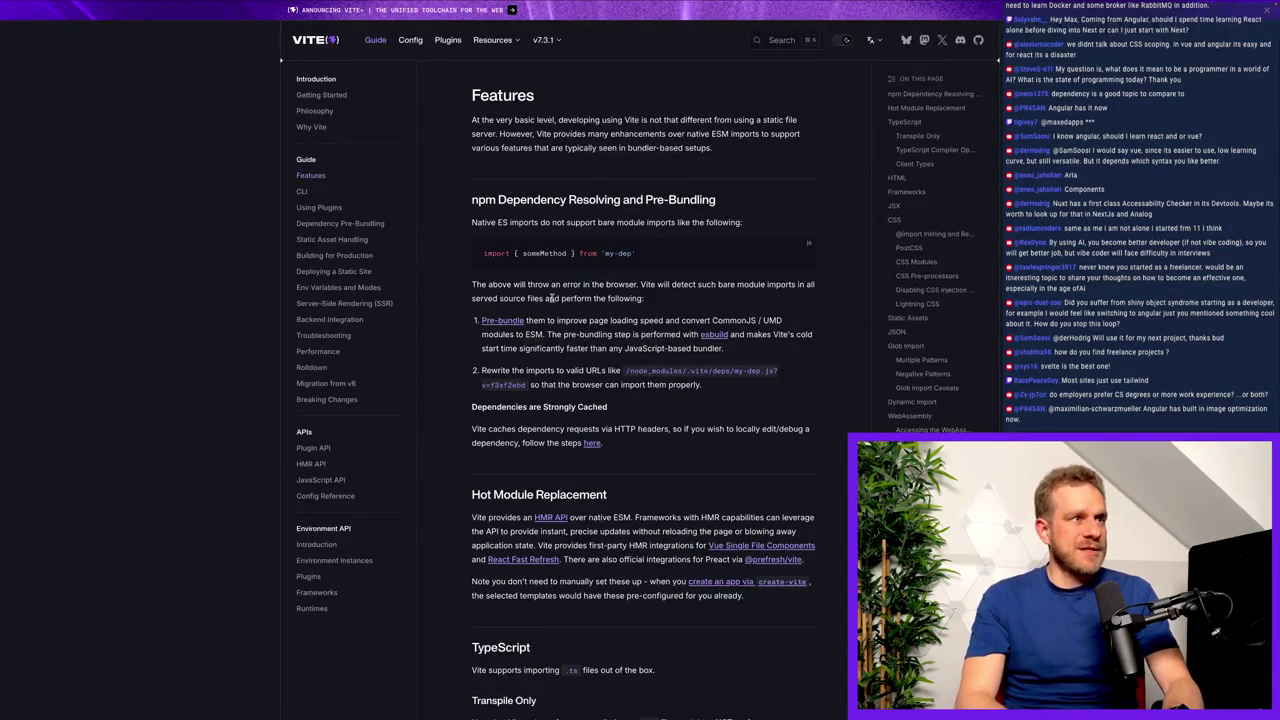
# Enlarge the Vite page, find the CSS Modules section and copy its import example.
pyautogui.hotkey('ctrl', '+')
pyautogui.scroll(-1, 670, 216)
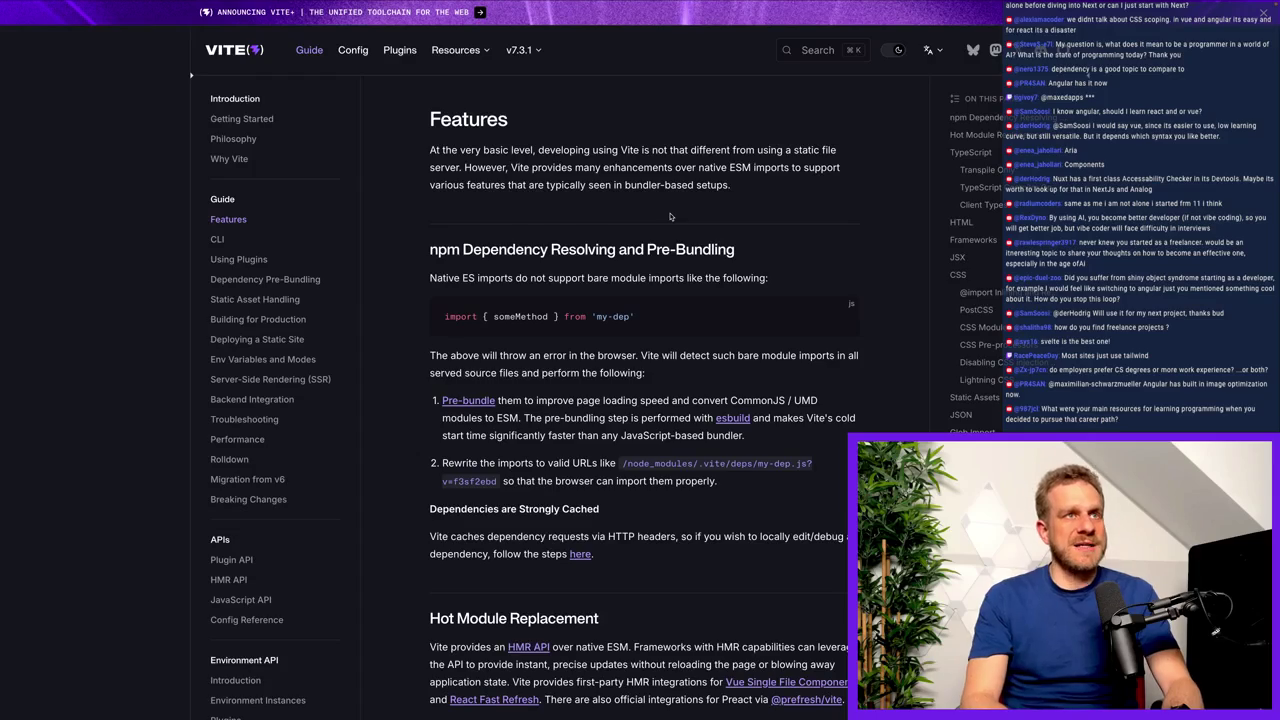
pyautogui.scroll(-1, 670, 216)
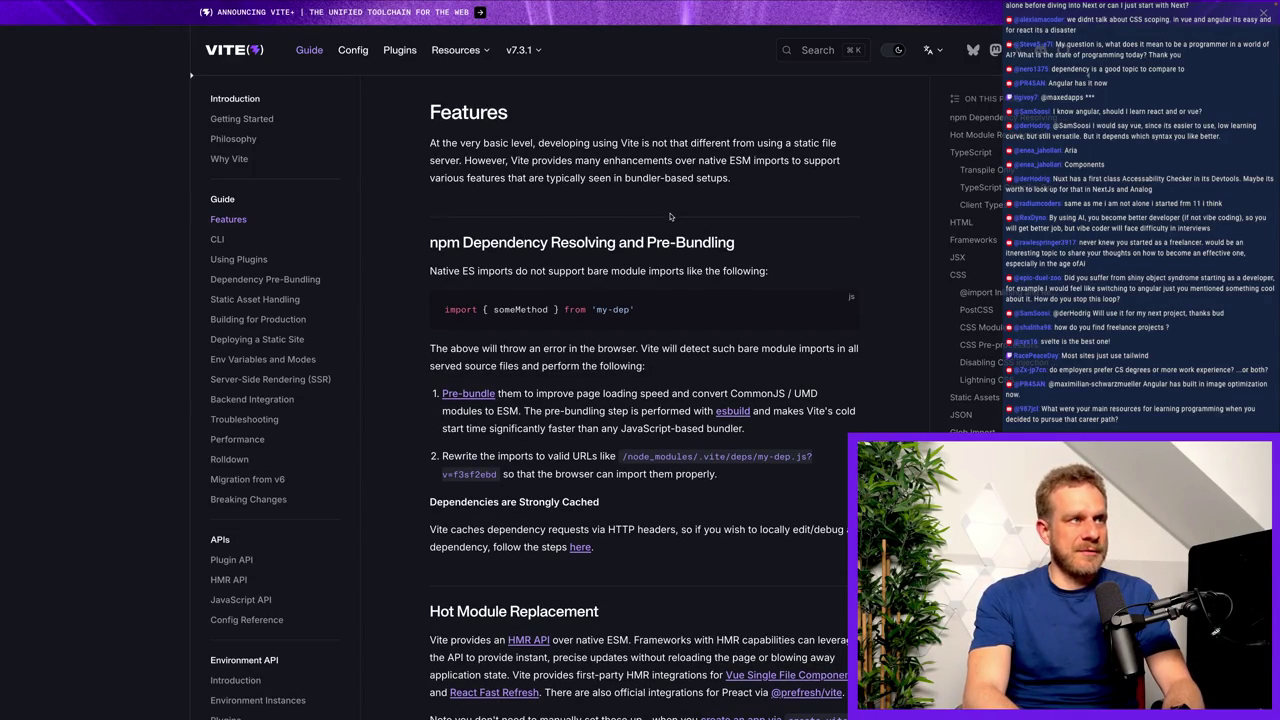
pyautogui.press('super+f')
pyautogui.write('css mo')
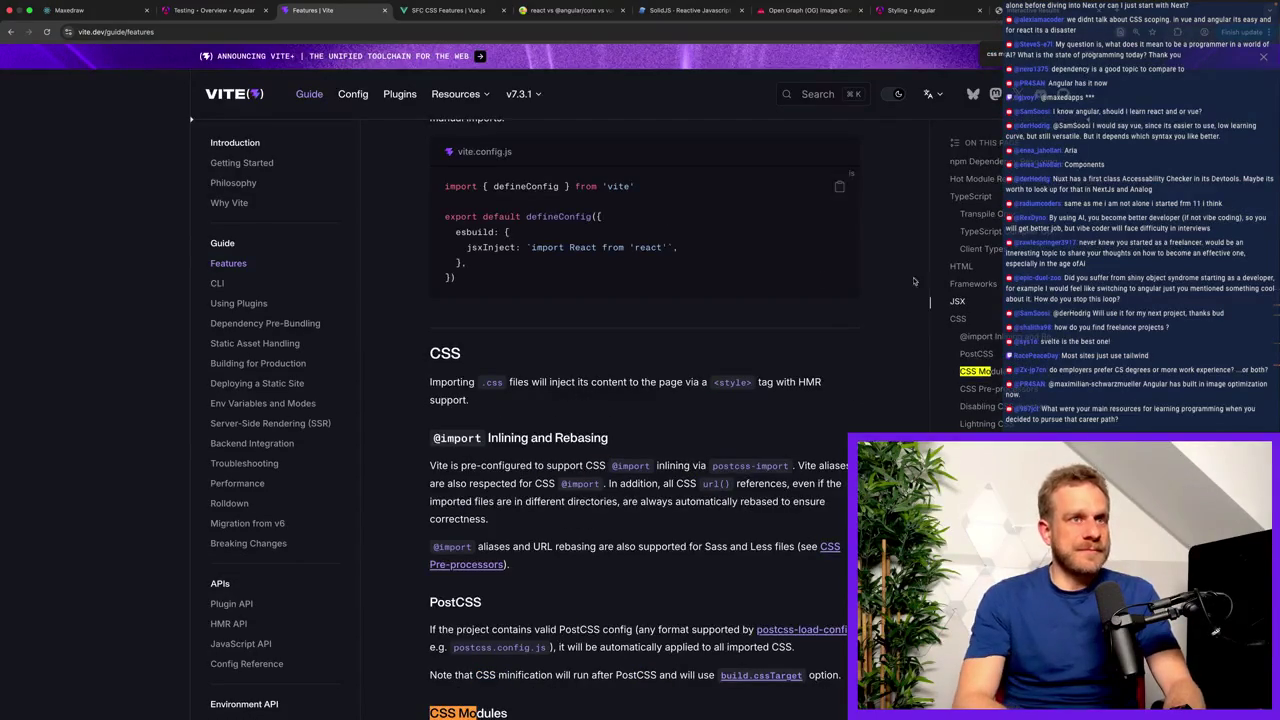
pyautogui.click(975, 371)
pyautogui.press('Escape')
pyautogui.click(839, 287)
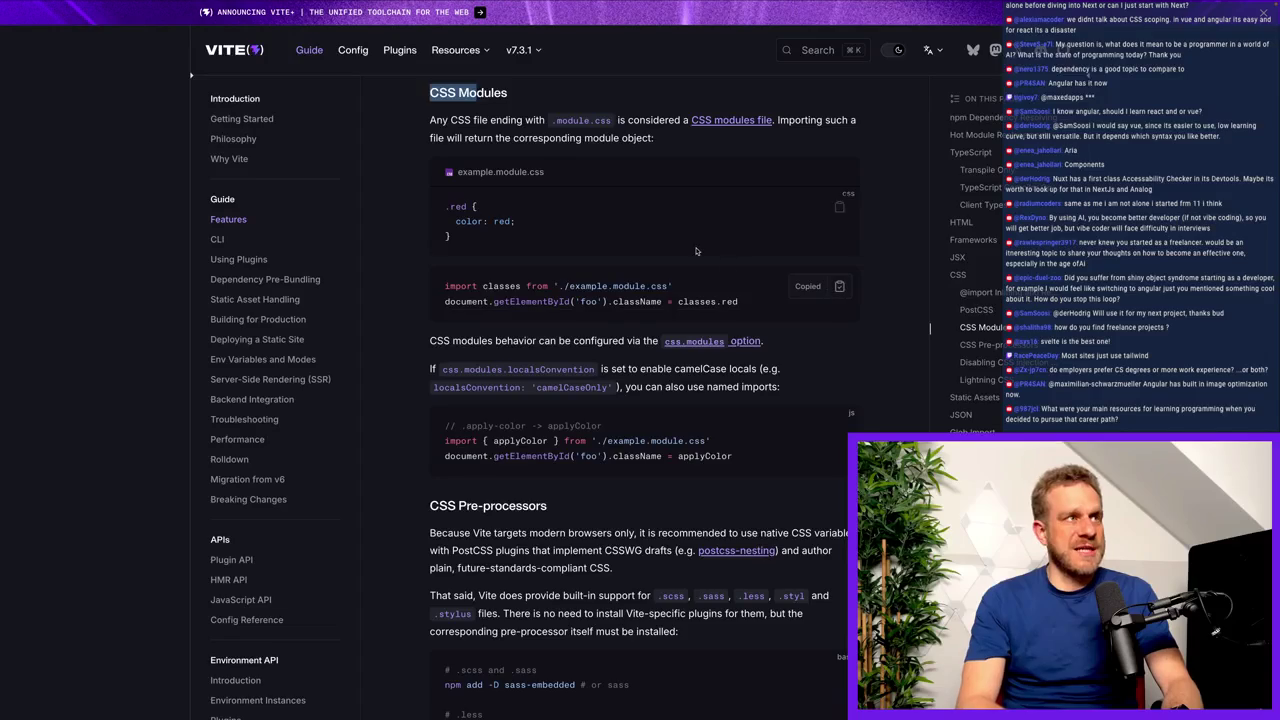
pyautogui.press('super+plus')
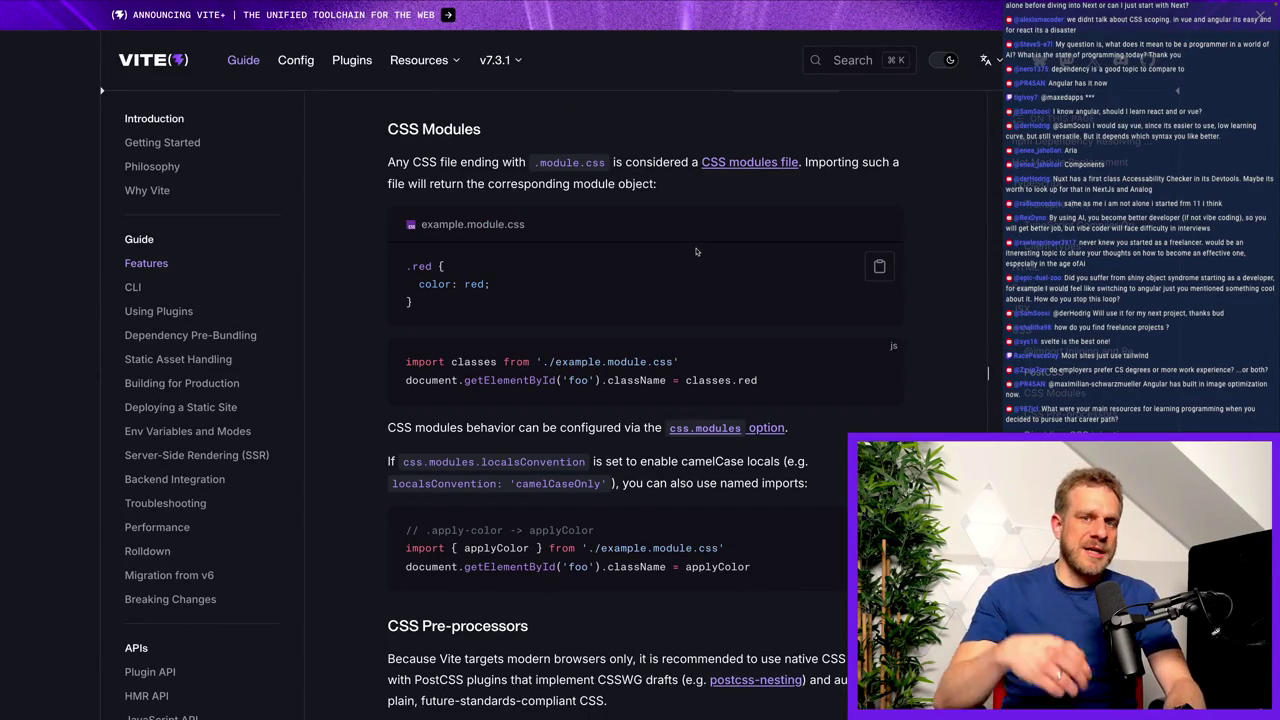
pyautogui.scroll(-1, 604, 340)
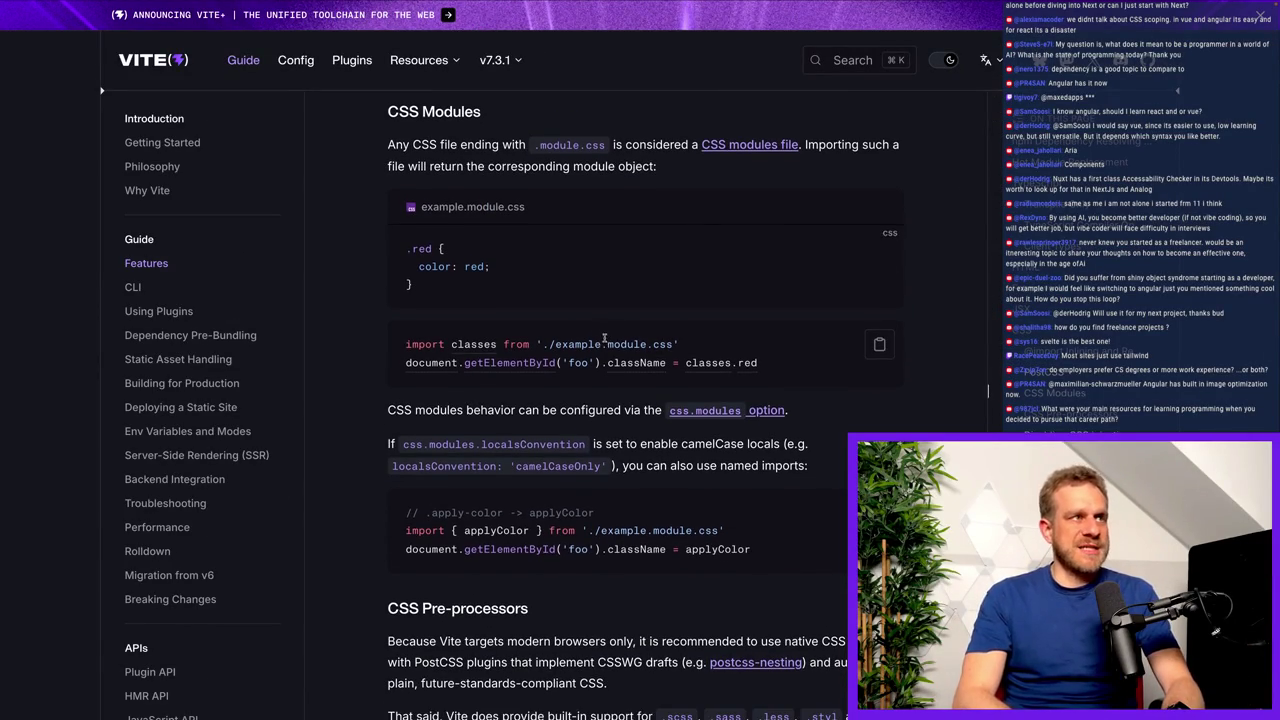
# Mark up example.module.css, the .red rule and applyColor import, then clear the marks.
pyautogui.moveTo(398, 191)
pyautogui.mouseDown()
pyautogui.moveTo(548, 220)
pyautogui.moveTo(521, 239)
pyautogui.mouseUp()
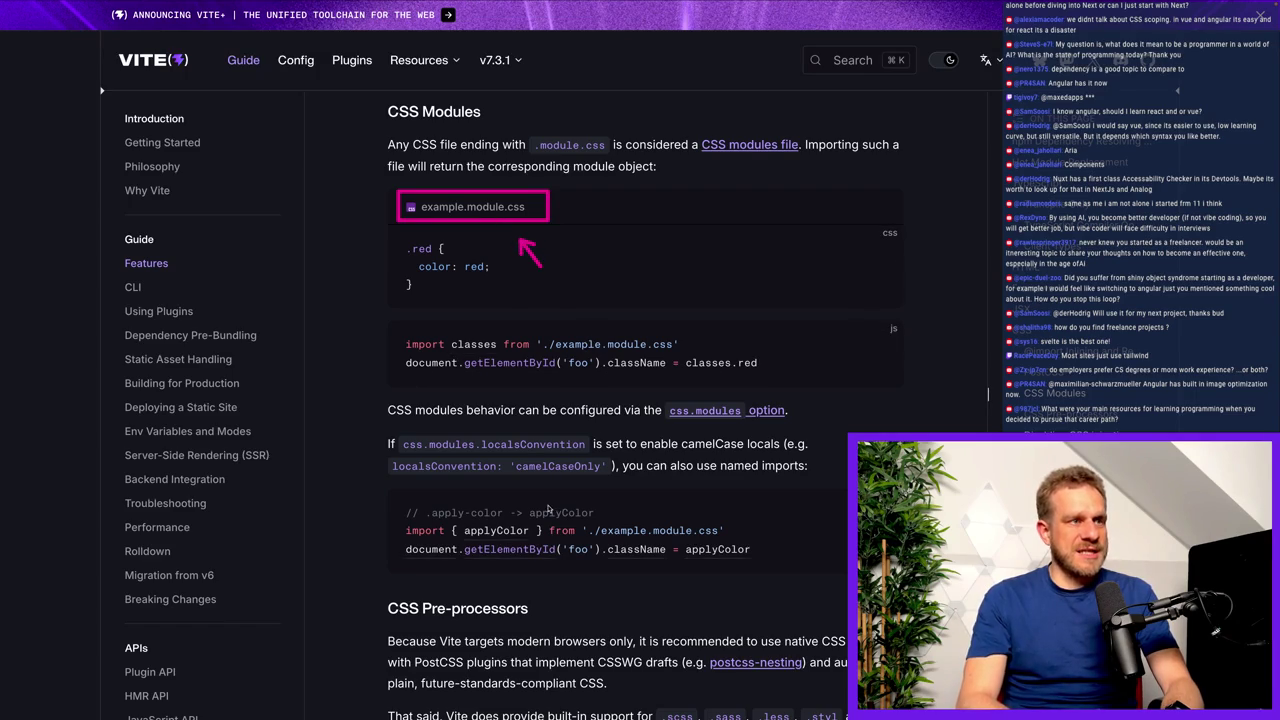
pyautogui.moveTo(393, 500); pyautogui.dragTo(755, 567)
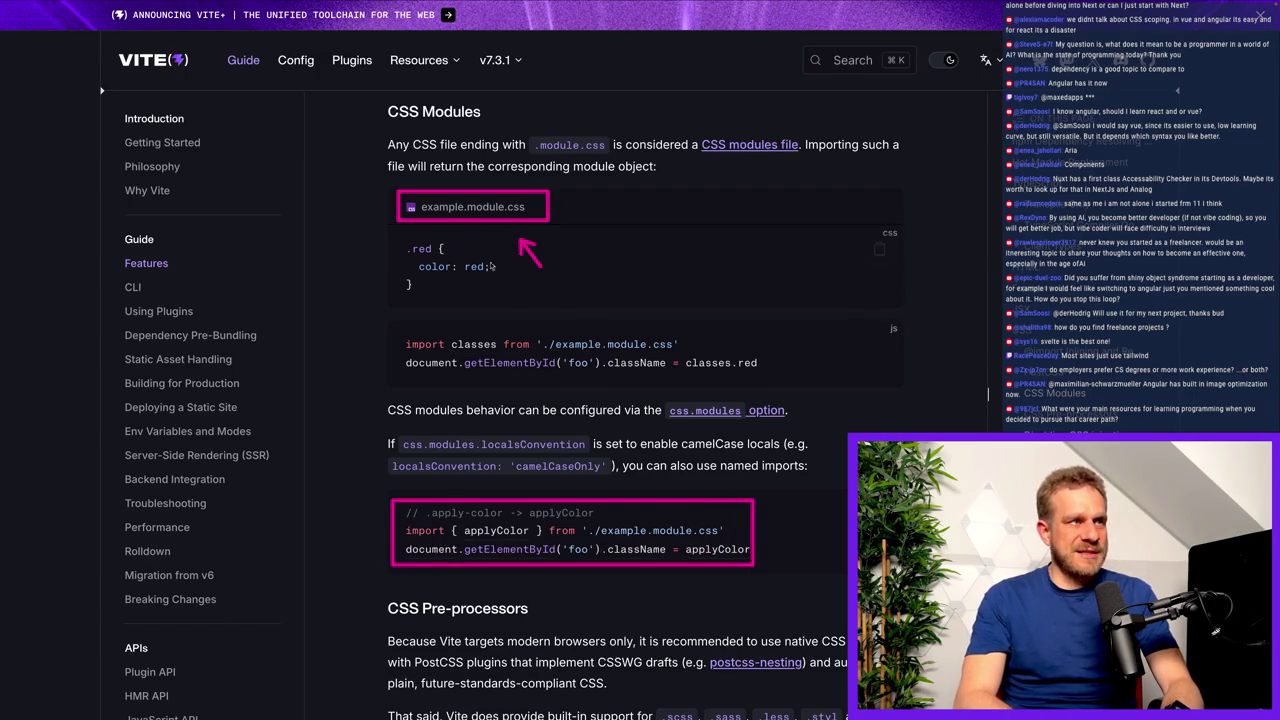
pyautogui.moveTo(424, 307); pyautogui.dragTo(528, 485)
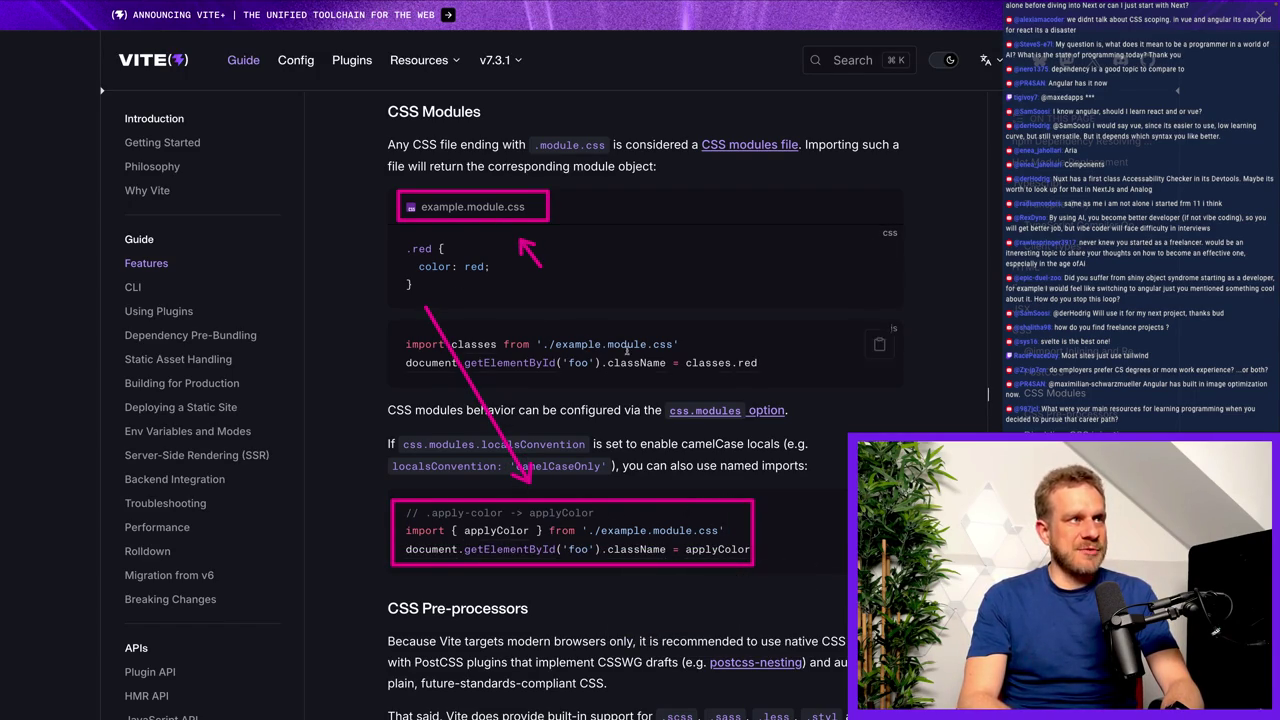
pyautogui.moveTo(390, 240); pyautogui.dragTo(465, 258)
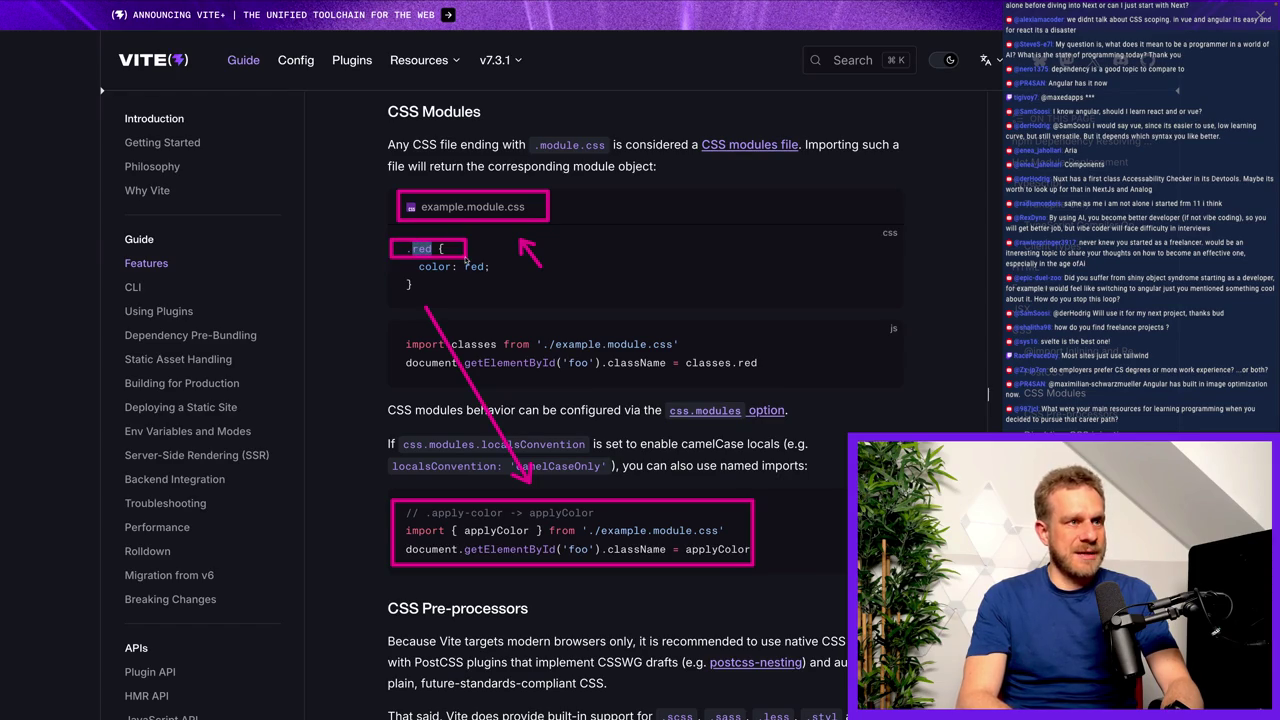
pyautogui.press('Escape')
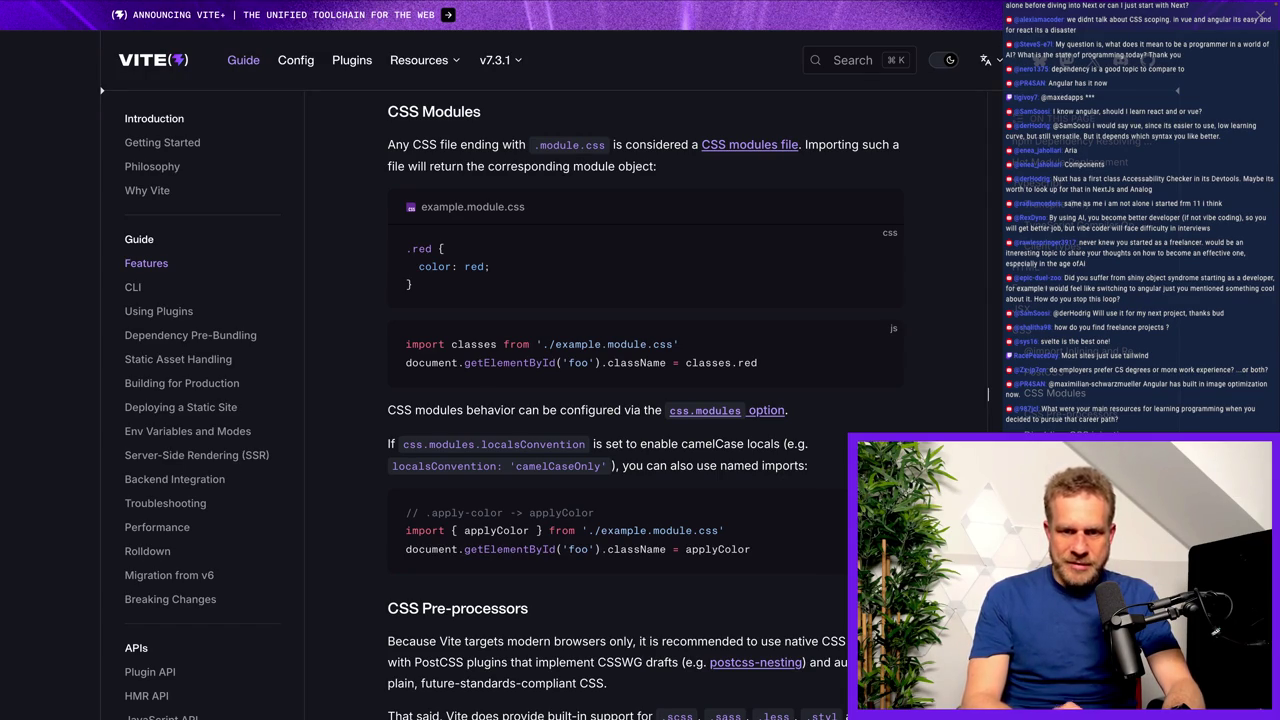
pyautogui.click(54, 26)
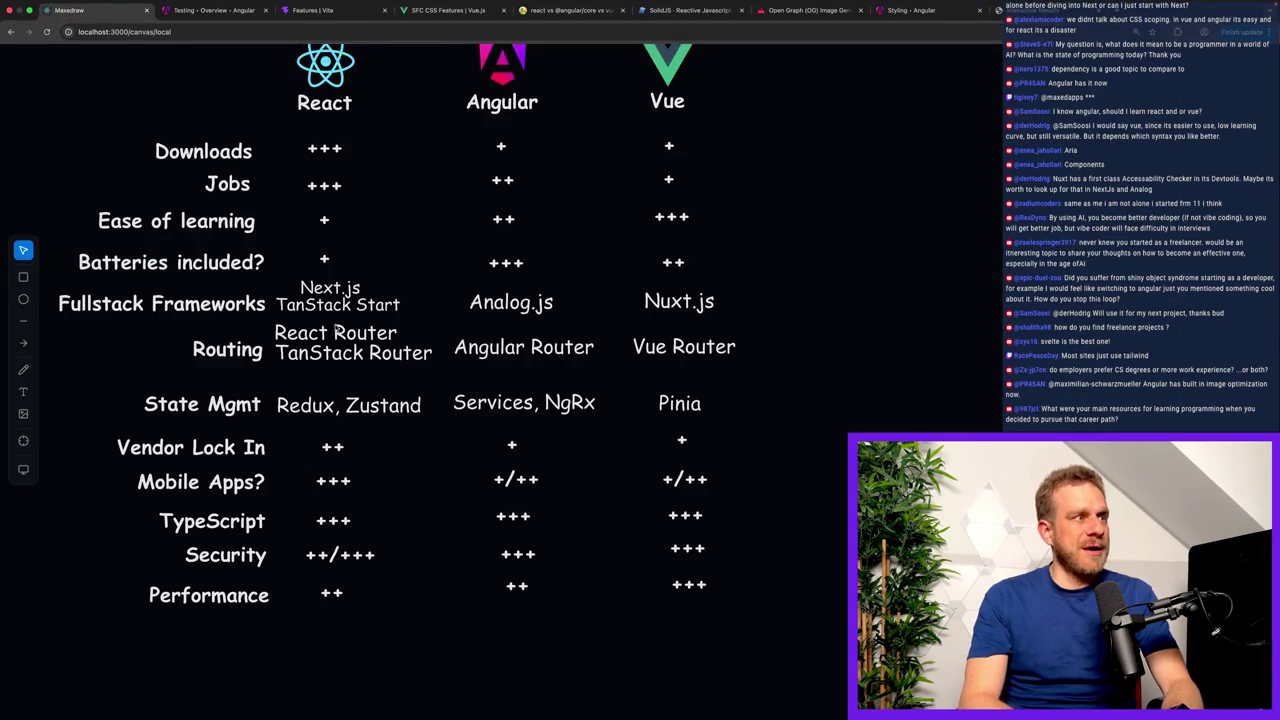
pyautogui.click(240, 597)
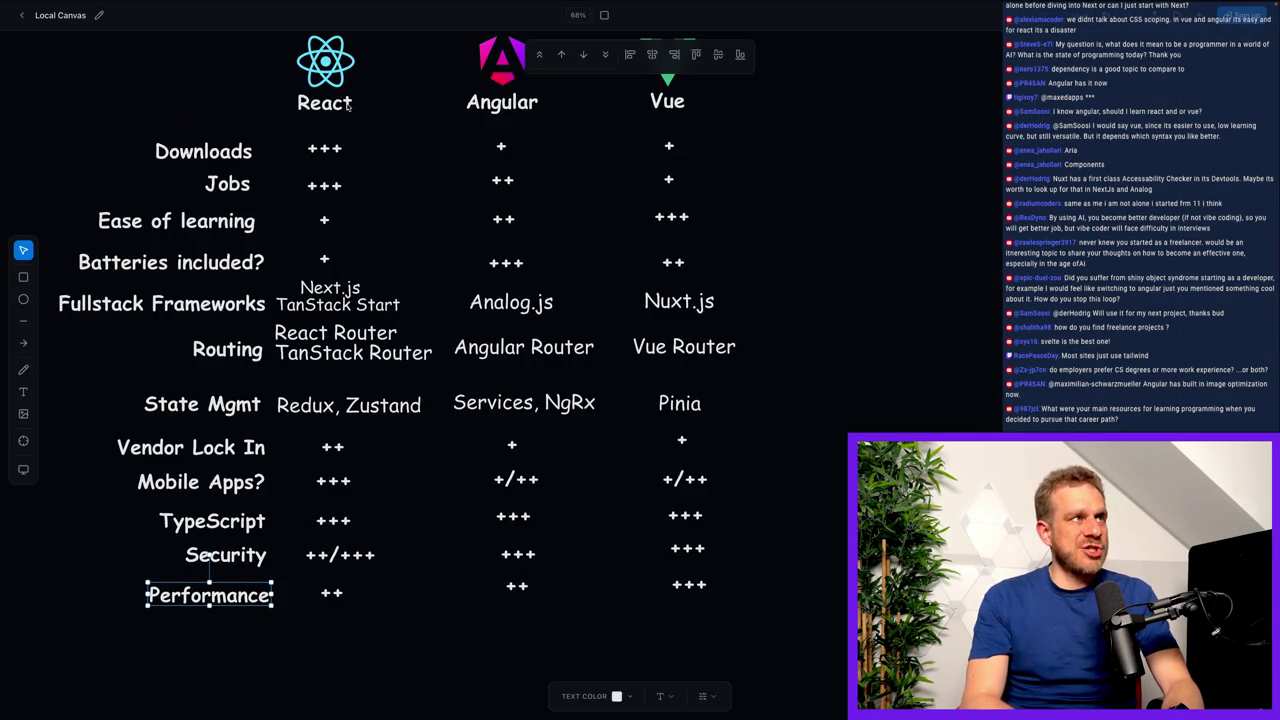
pyautogui.moveTo(378, 106); pyautogui.dragTo(438, 110)
pyautogui.moveTo(566, 104)
pyautogui.mouseDown()
pyautogui.moveTo(632, 104)
pyautogui.moveTo(550, 122)
pyautogui.mouseUp()
pyautogui.moveTo(458, 128); pyautogui.dragTo(372, 128)
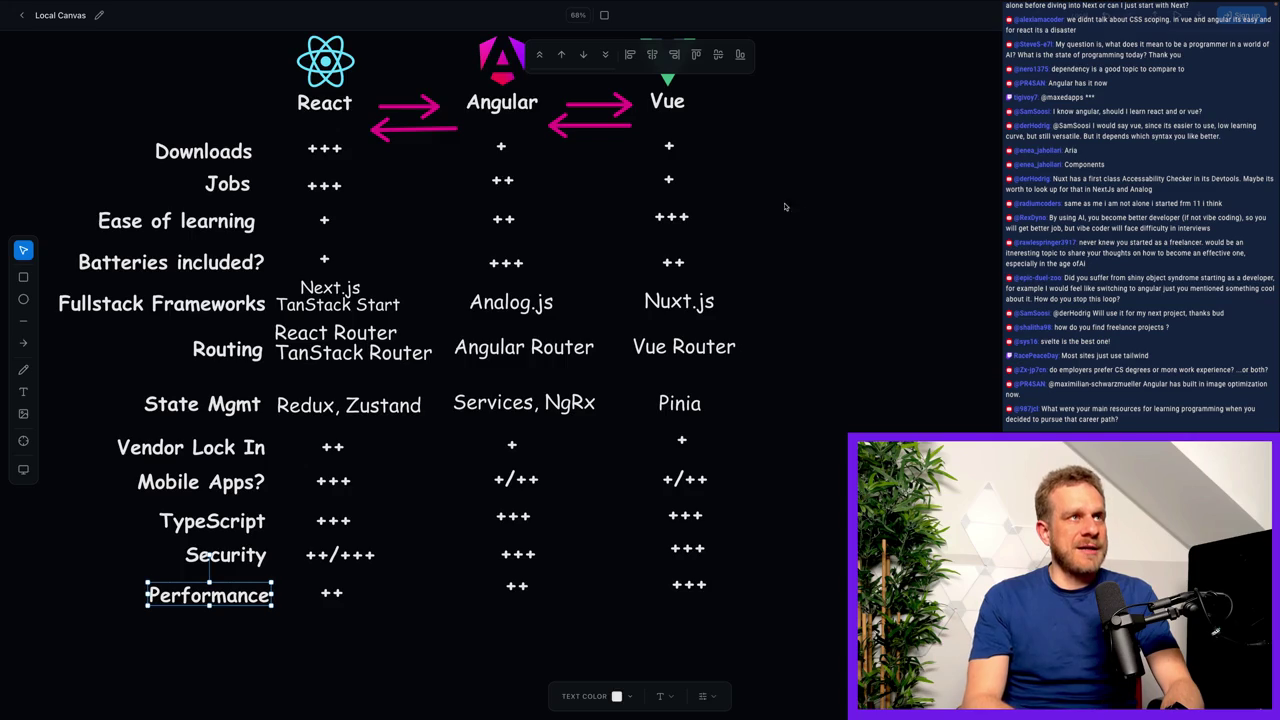
pyautogui.scroll(-3, 794, 208)
pyautogui.hscroll(3, 795, 223)
pyautogui.scroll(2, 795, 223)
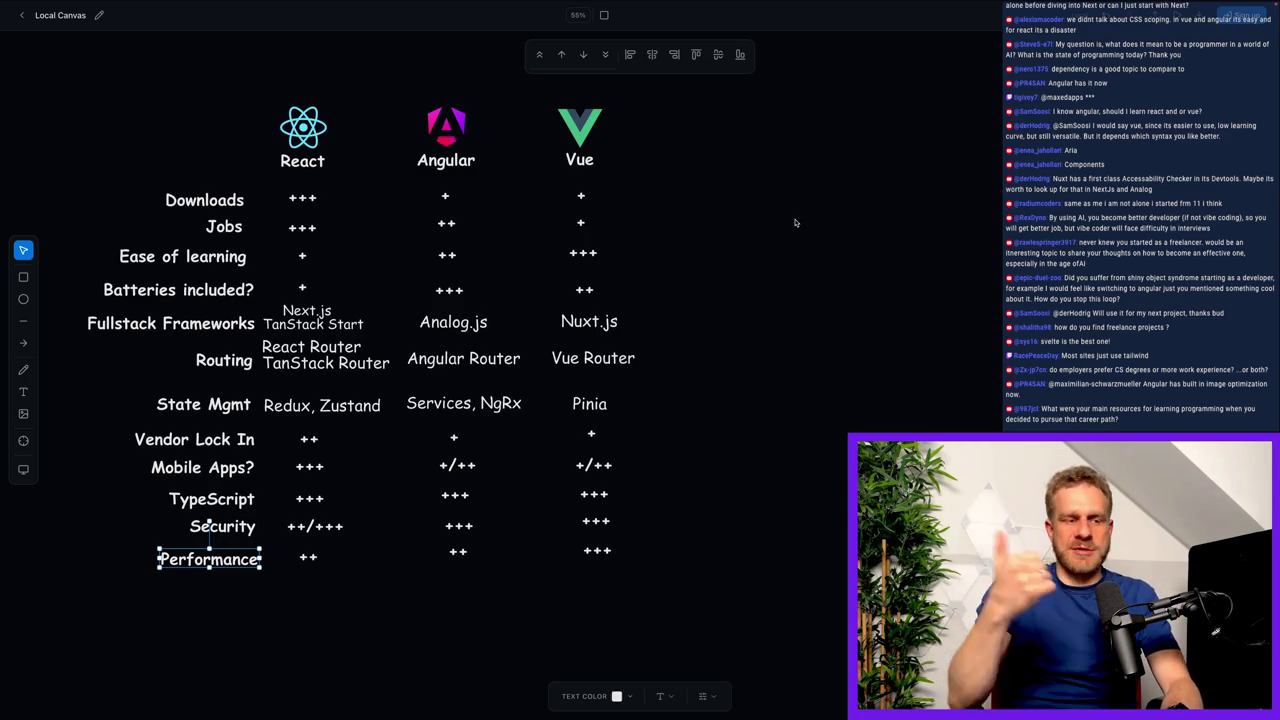
pyautogui.click(794, 223)
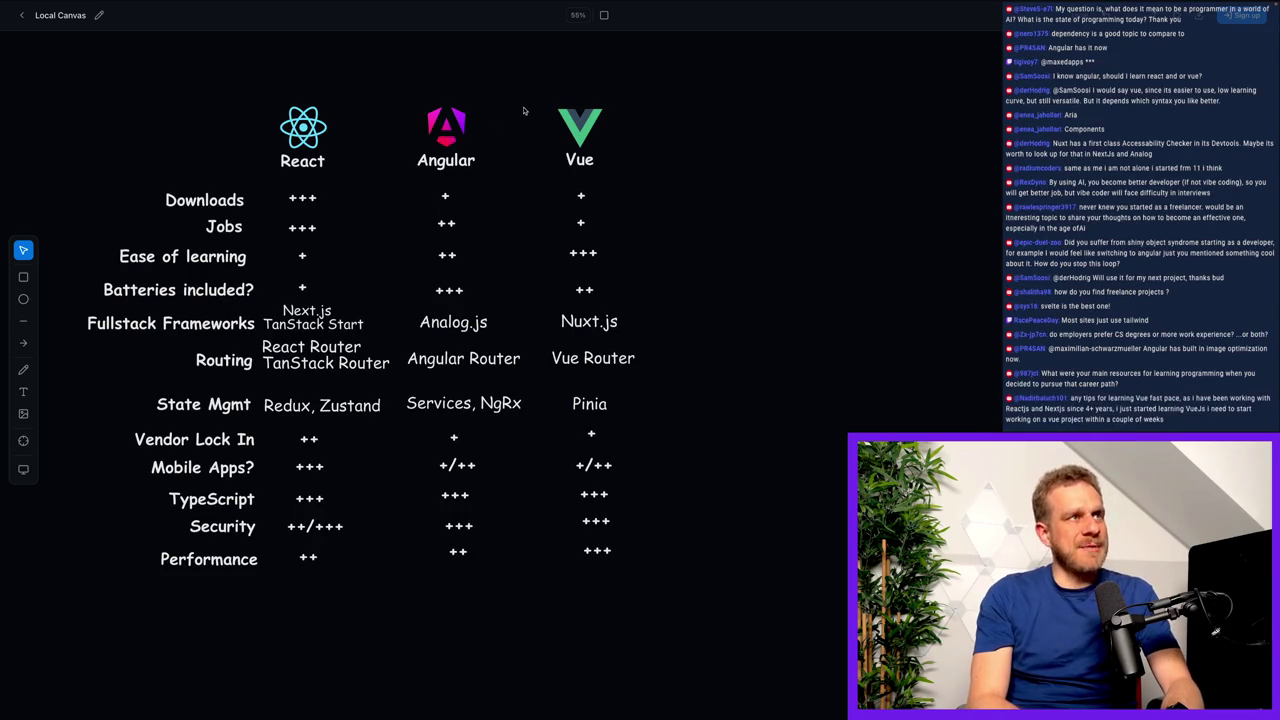
pyautogui.moveTo(543, 160)
pyautogui.mouseDown()
pyautogui.moveTo(396, 188)
pyautogui.moveTo(342, 162)
pyautogui.moveTo(557, 148)
pyautogui.mouseUp()
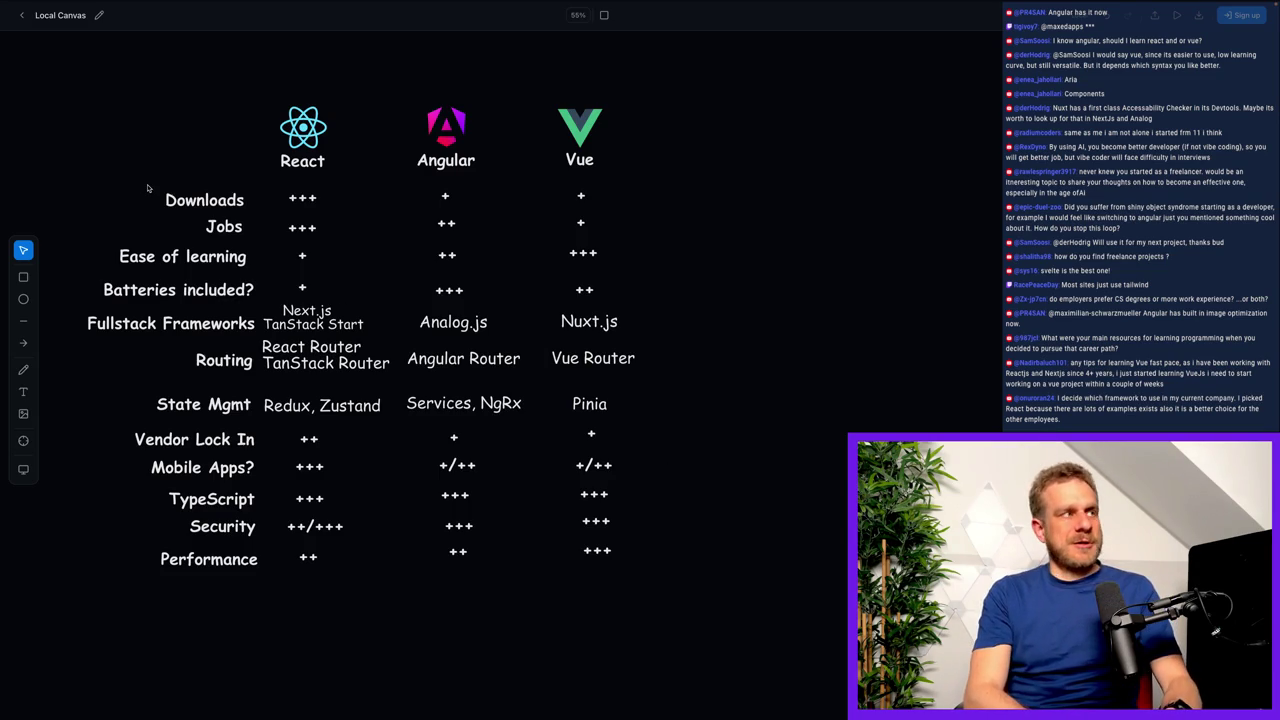
pyautogui.moveTo(150, 188); pyautogui.dragTo(336, 212)
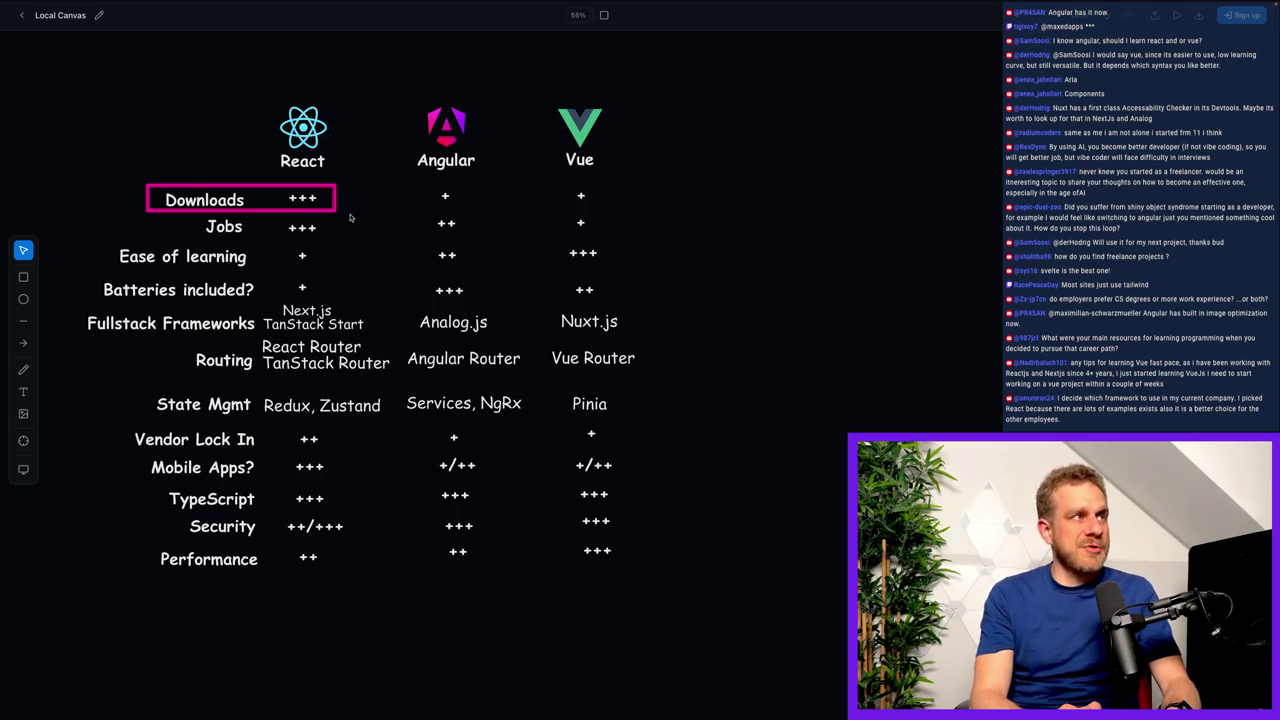
pyautogui.moveTo(408, 161); pyautogui.dragTo(343, 161)
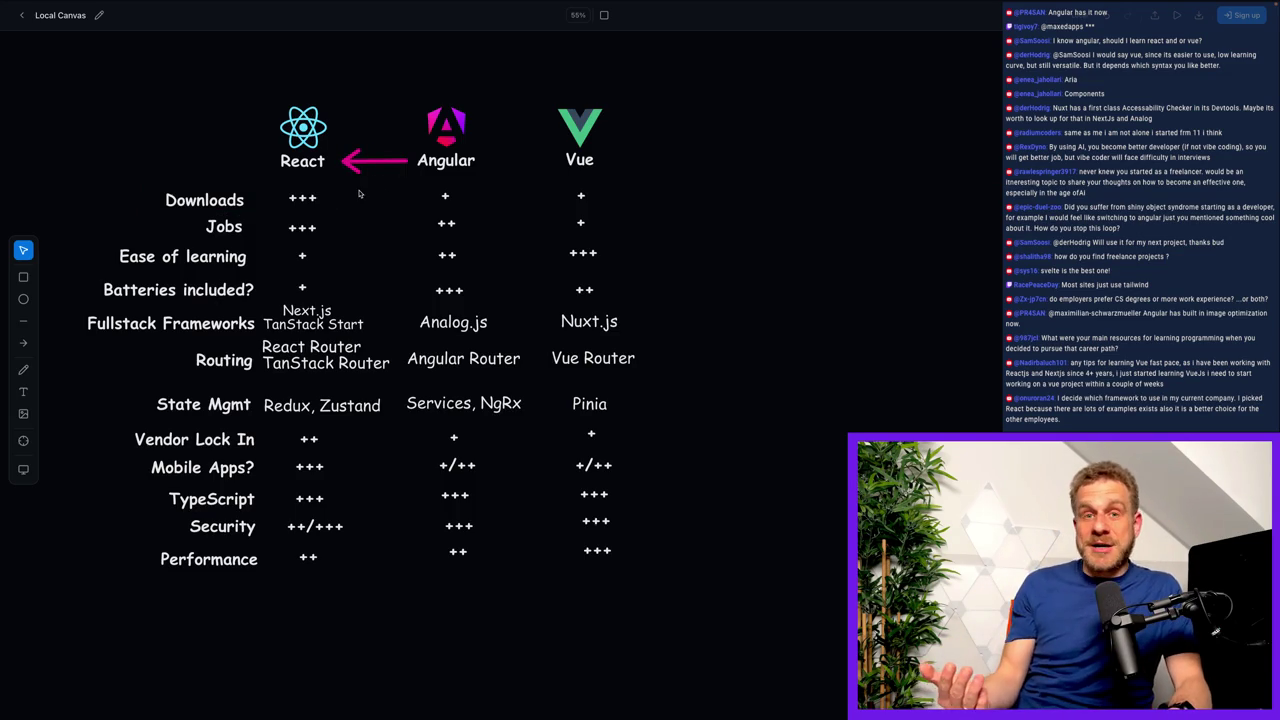
pyautogui.hotkey('ctrl', 'z')
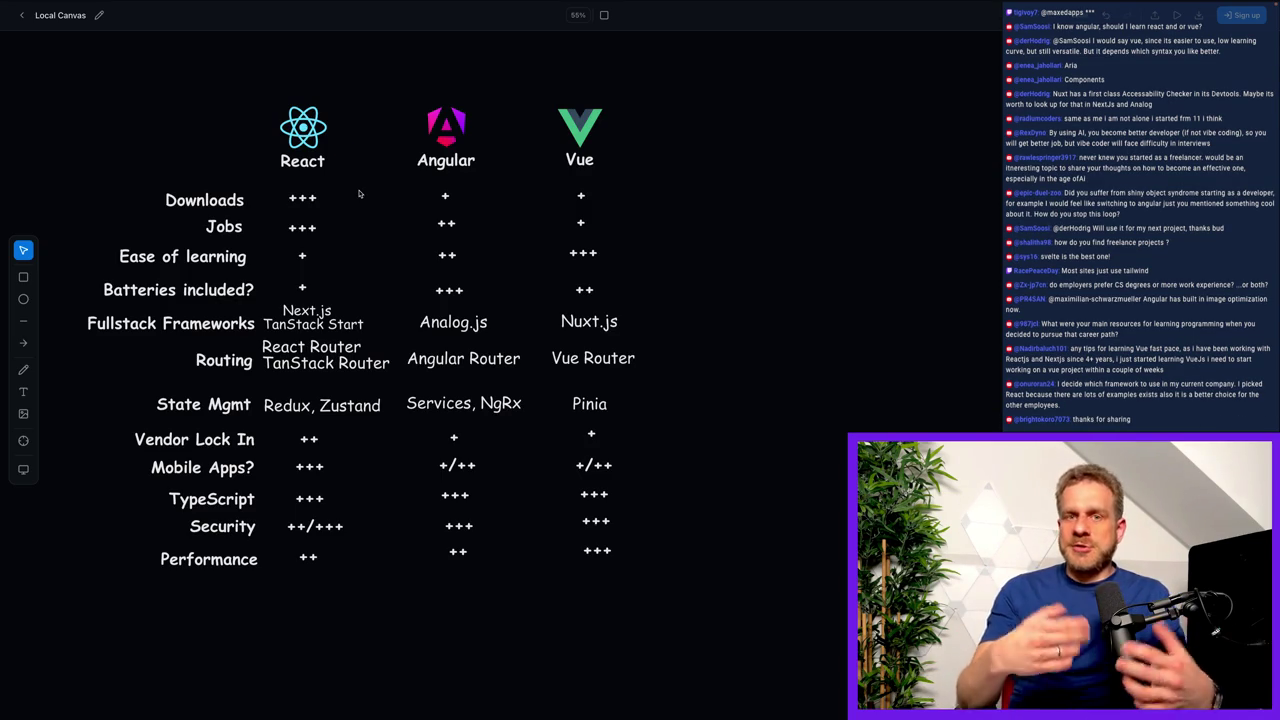
pyautogui.press('a')
pyautogui.moveTo(496, 160); pyautogui.dragTo(542, 158)
pyautogui.press('a')
pyautogui.moveTo(394, 158); pyautogui.dragTo(348, 158)
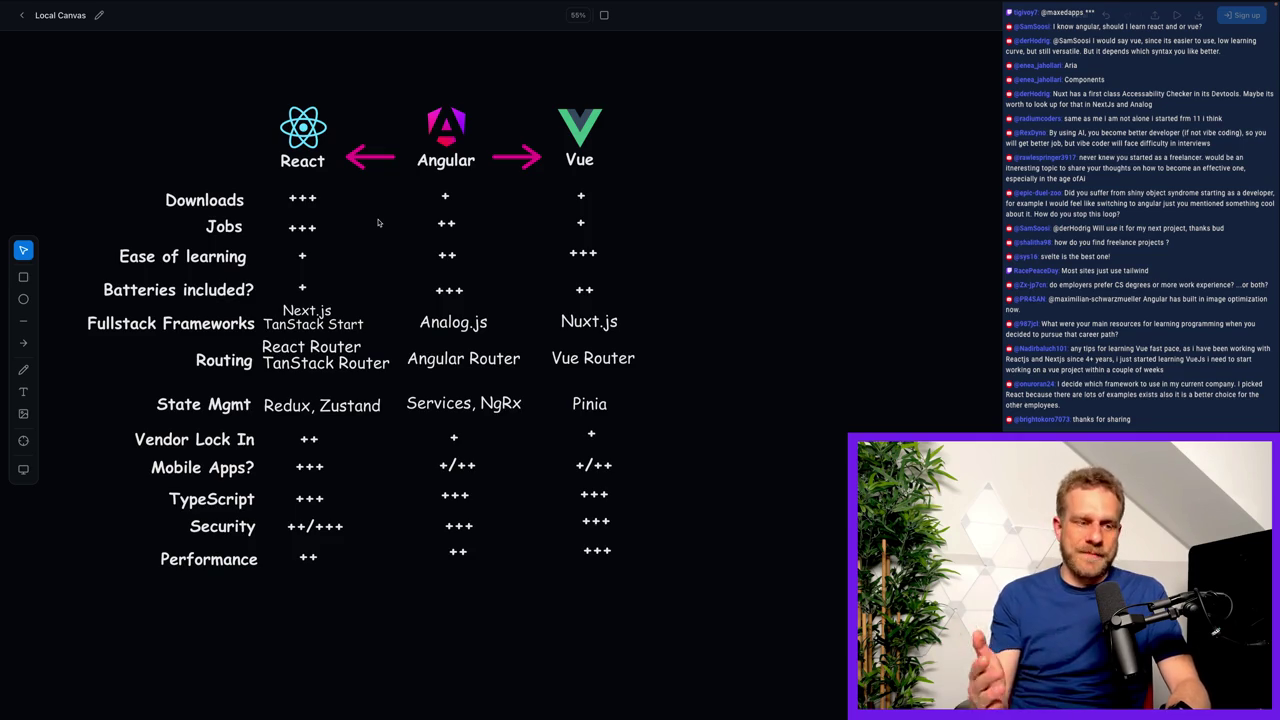
pyautogui.hotkey('ctrl', 'z')
pyautogui.hotkey('ctrl', 'z')
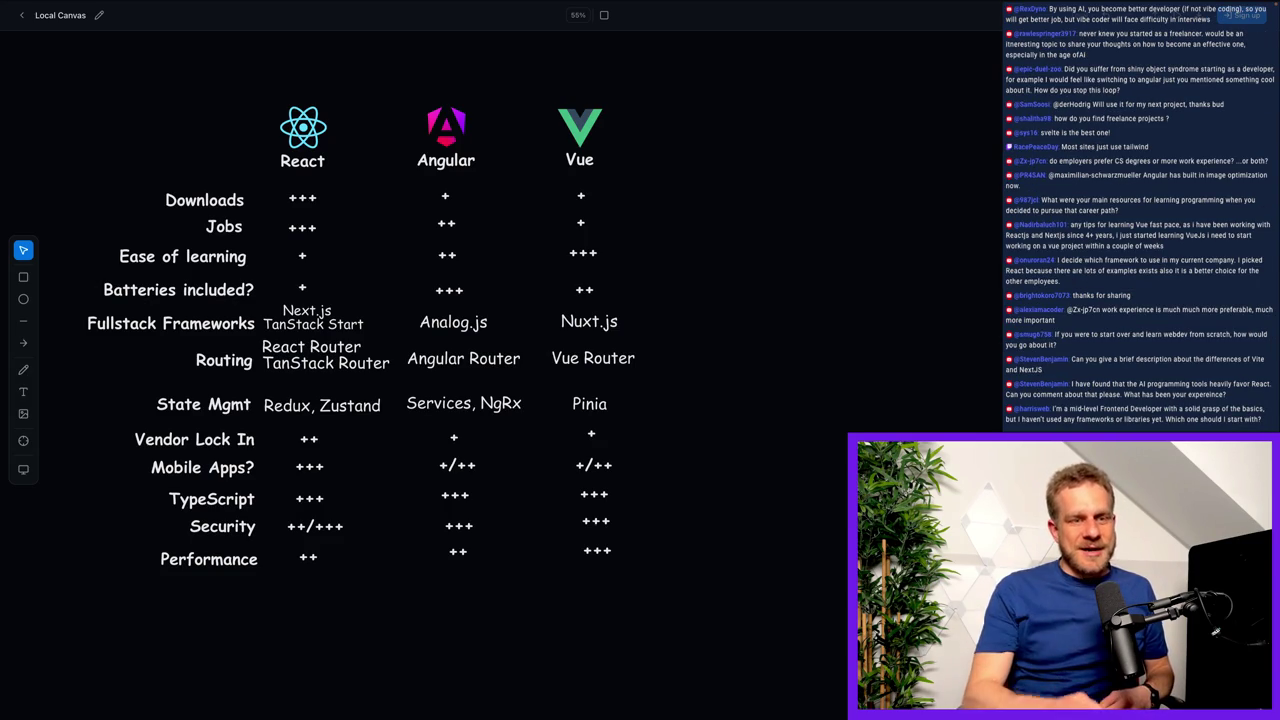
pyautogui.scroll(3, 528, 422)
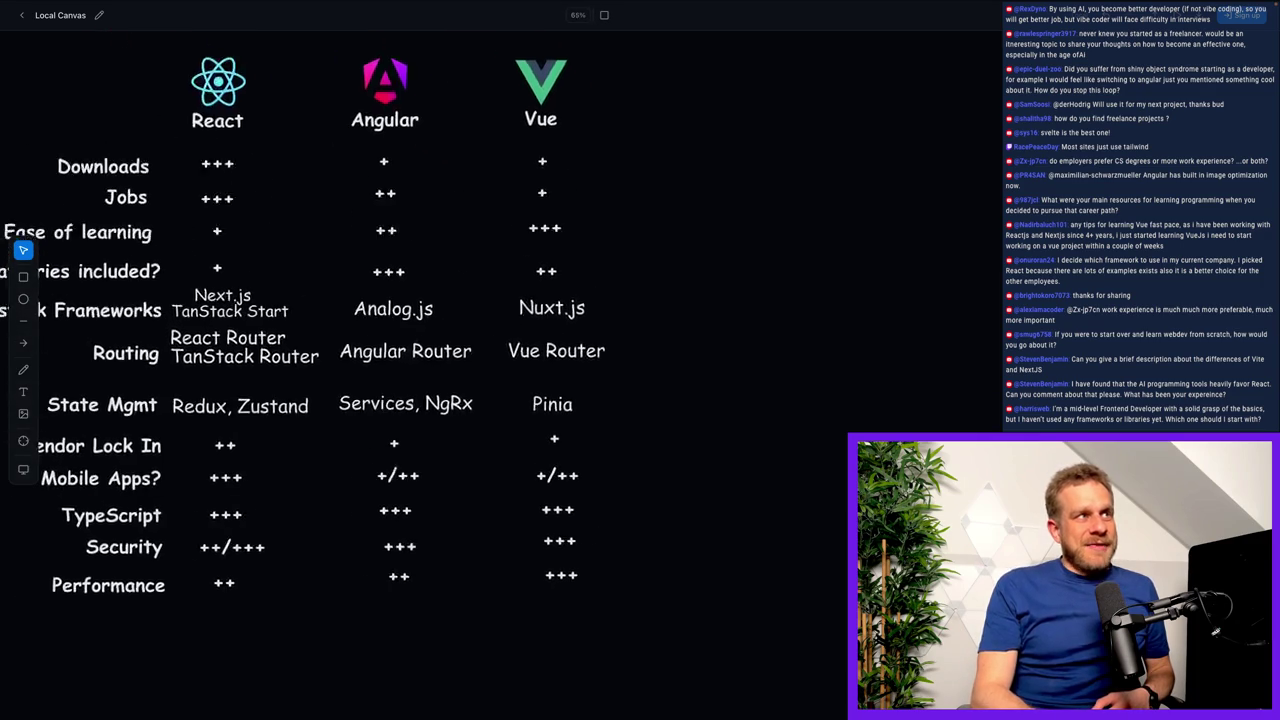
pyautogui.hscroll(-2, 343, 329)
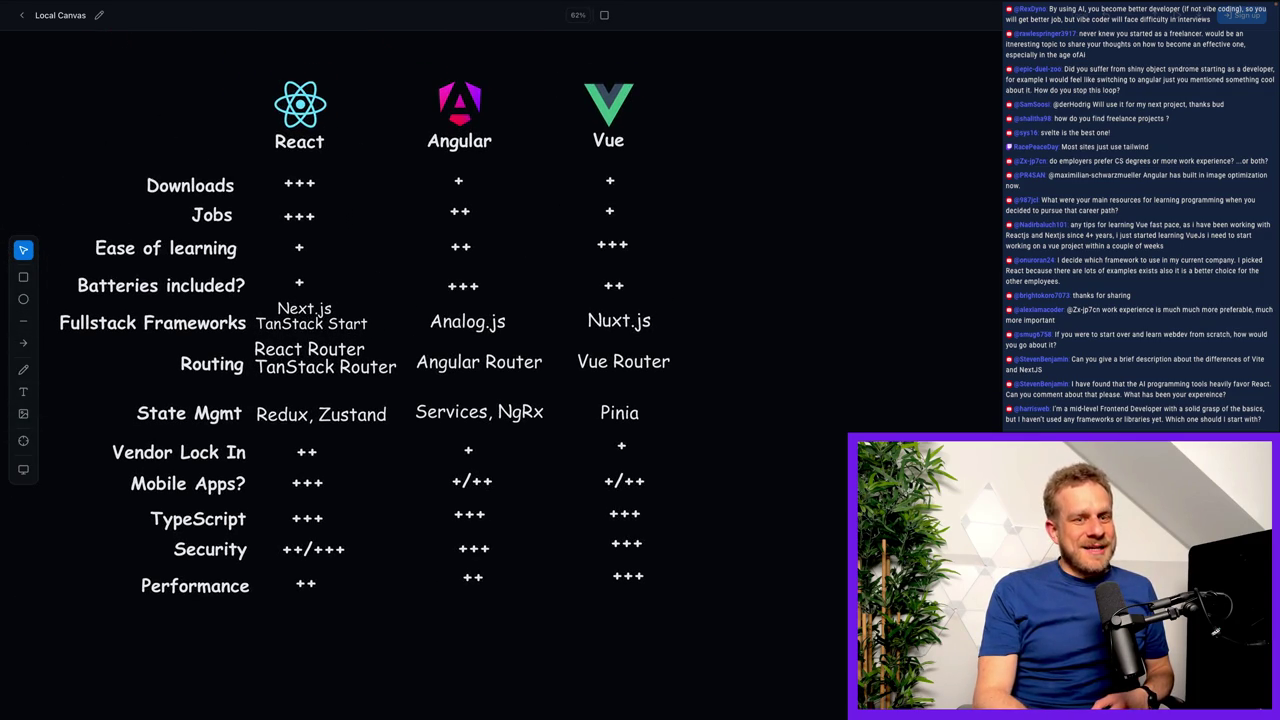
pyautogui.hscroll(-3, 372, 334)
pyautogui.scroll(1, 456, 428)
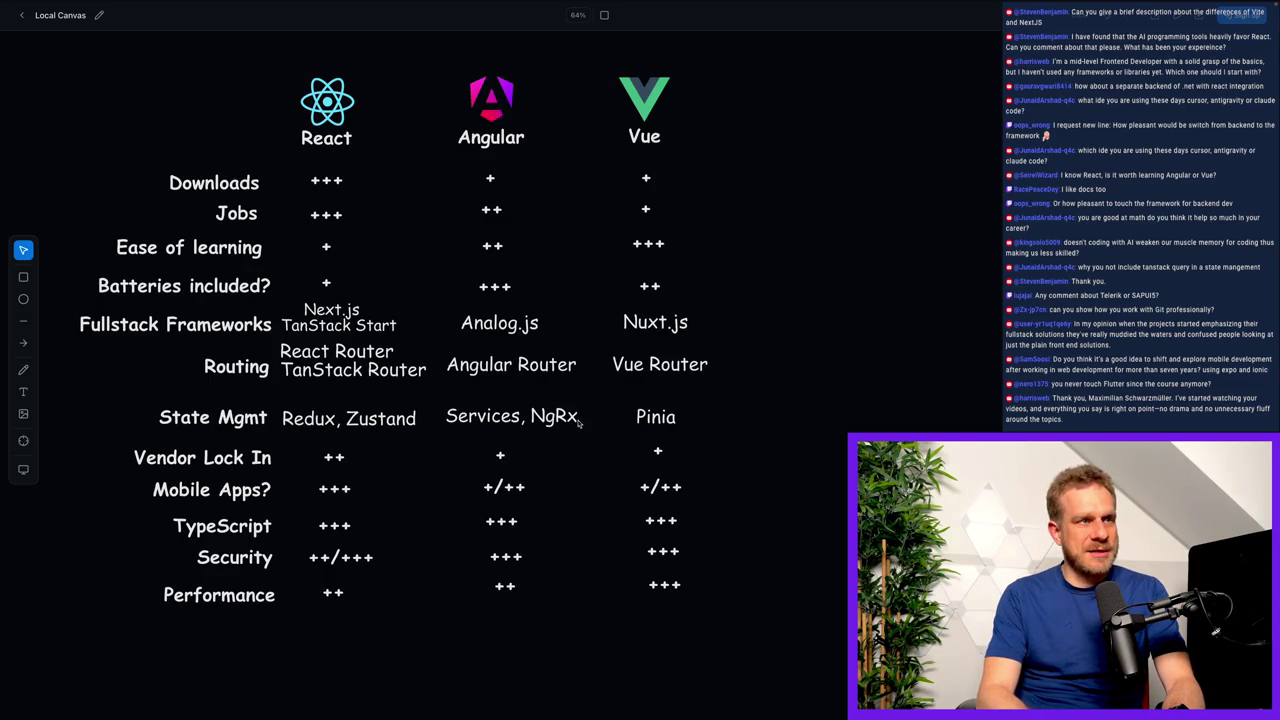
pyautogui.moveTo(265, 393)
pyautogui.mouseDown()
pyautogui.moveTo(560, 446)
pyautogui.moveTo(1212, 392)
pyautogui.mouseUp()
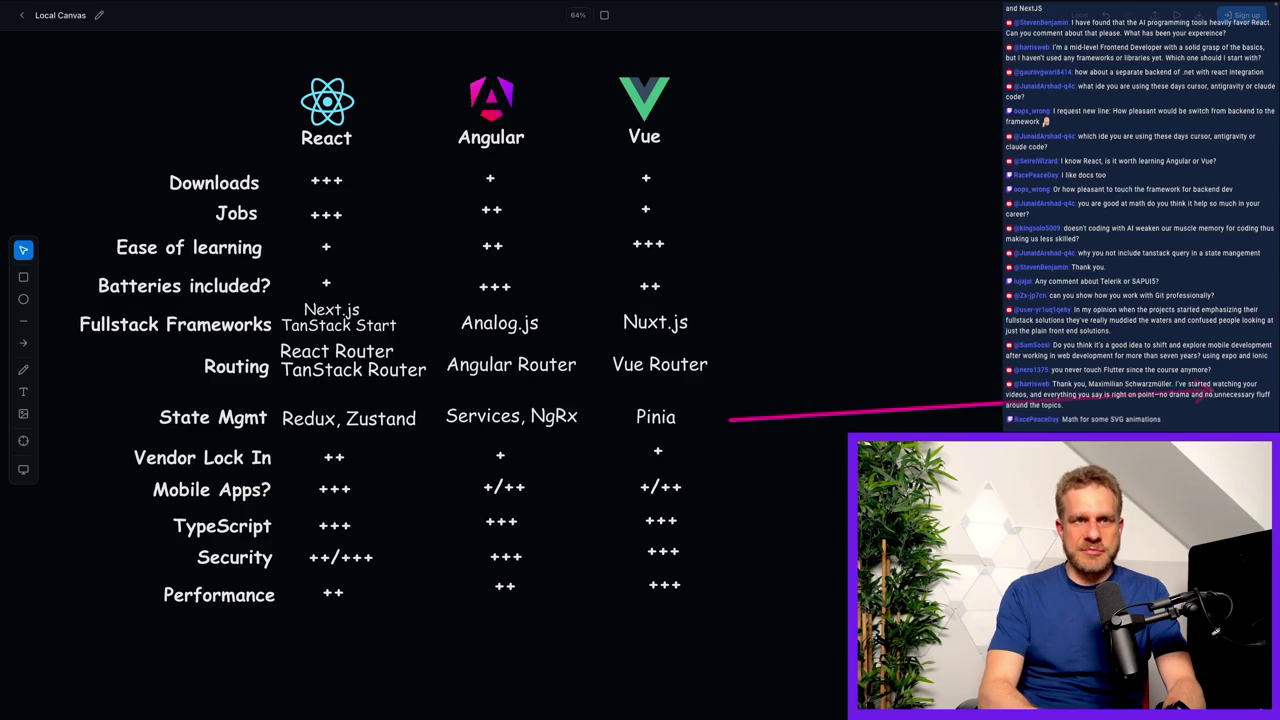